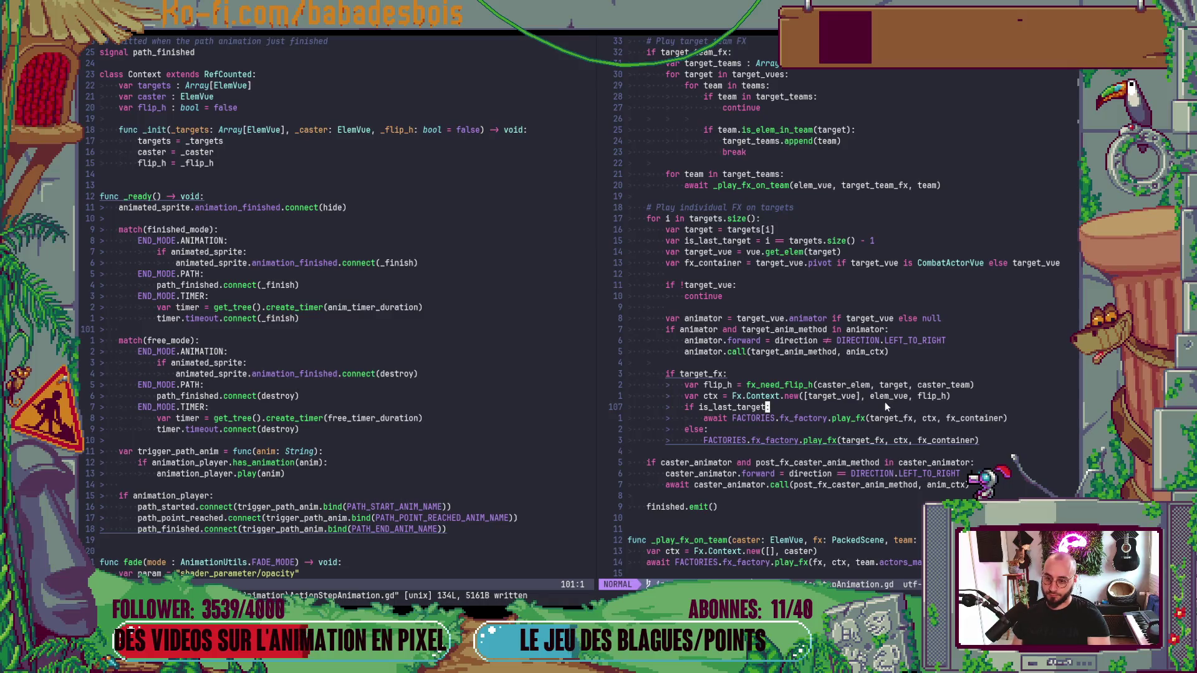
# Step: Jump from the play_fx call to its FX_Factory definition and back, then switch to Godot
pyautogui.click(845, 419)
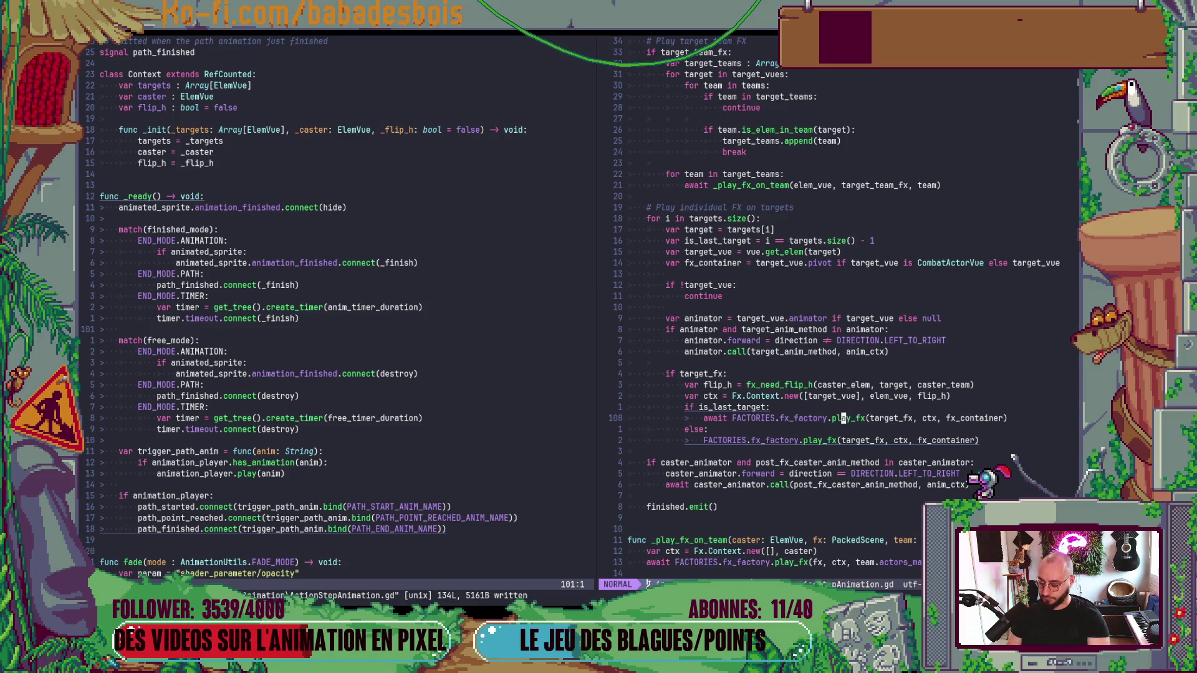
pyautogui.press('g')
pyautogui.press('d')
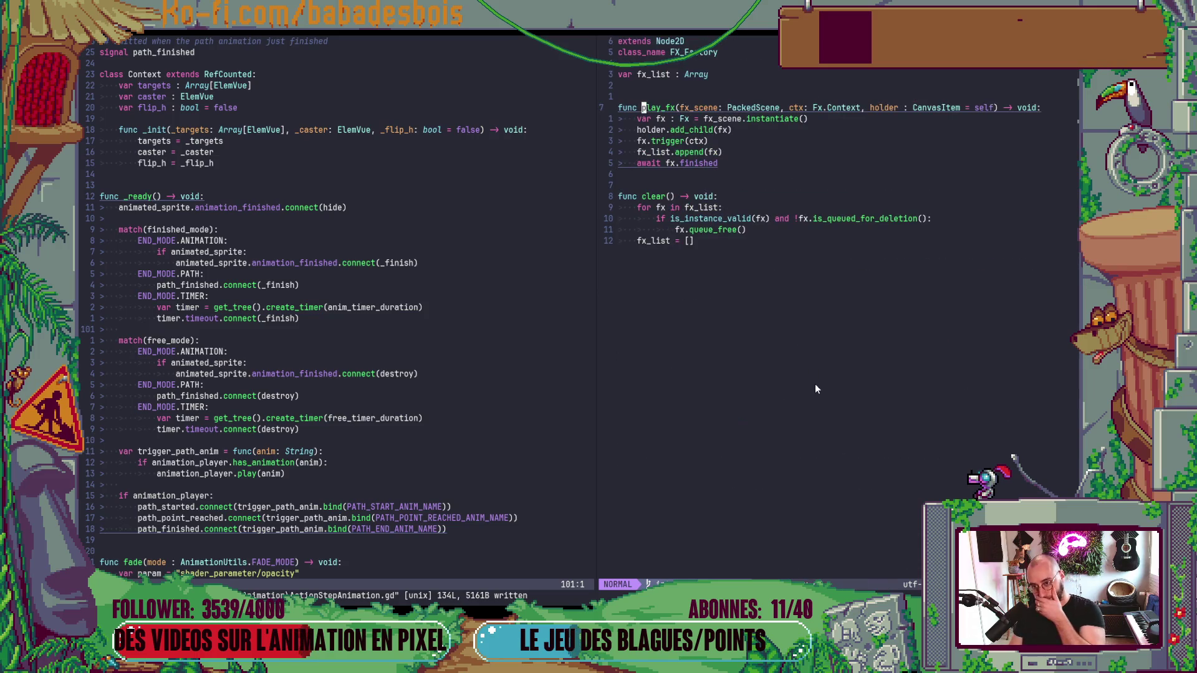
pyautogui.hotkey('ctrl', 'o')
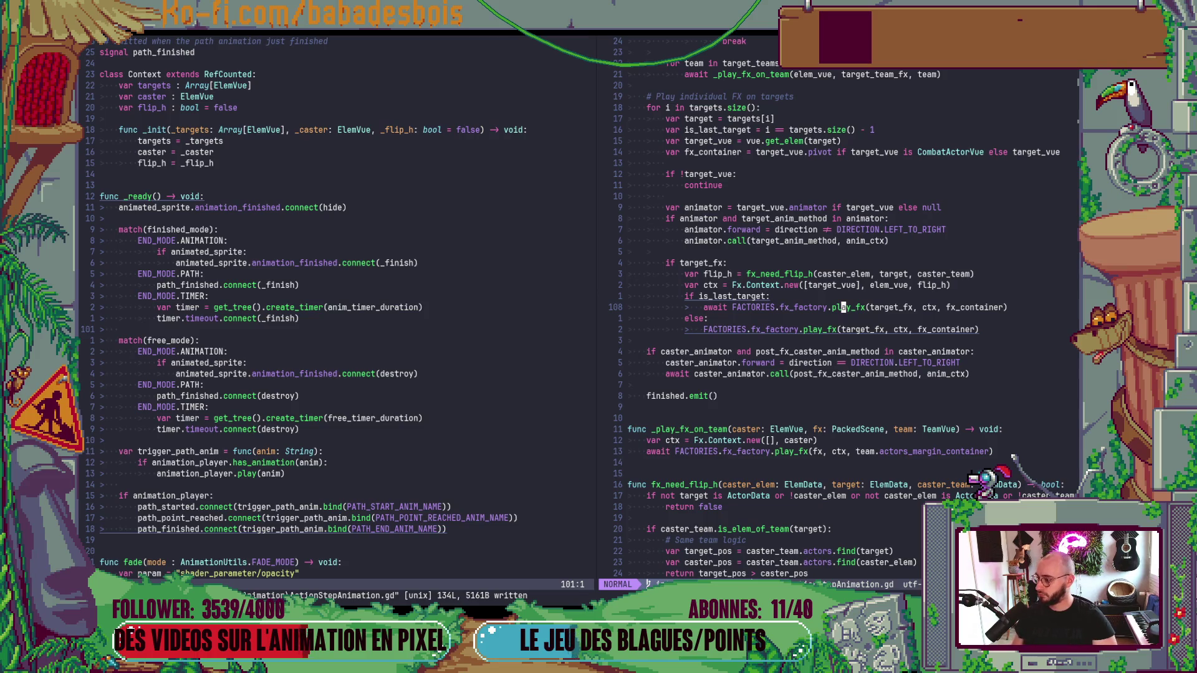
pyautogui.click(854, 337)
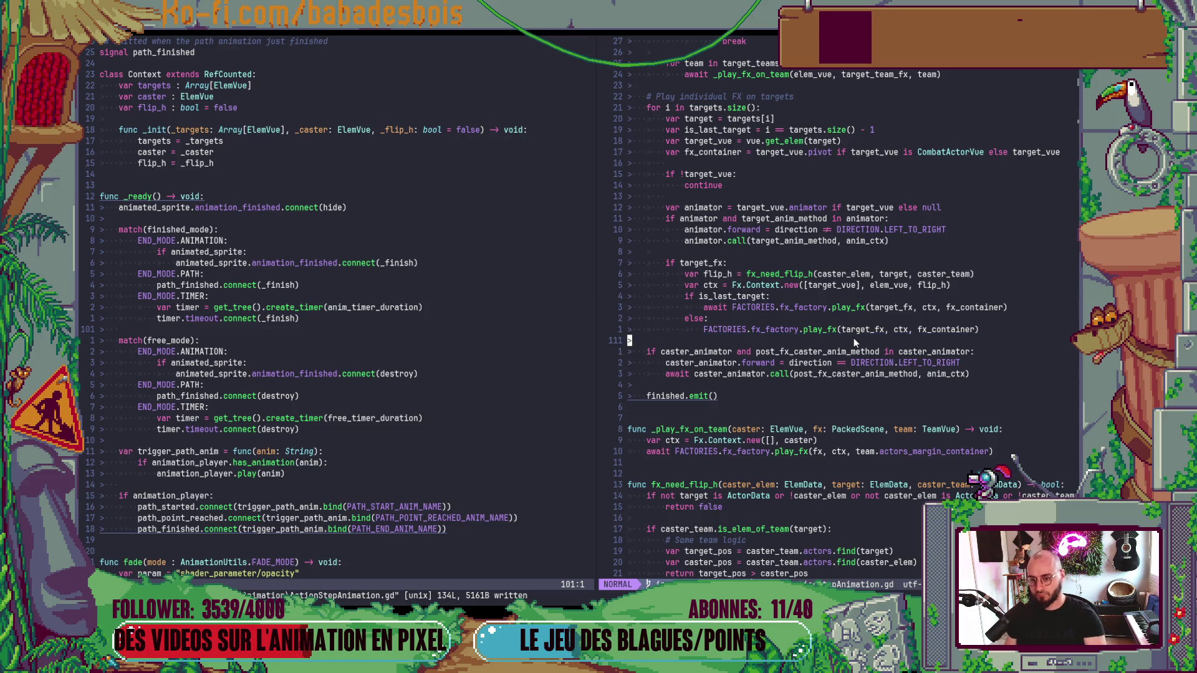
pyautogui.hotkey('alt', 'Tab')
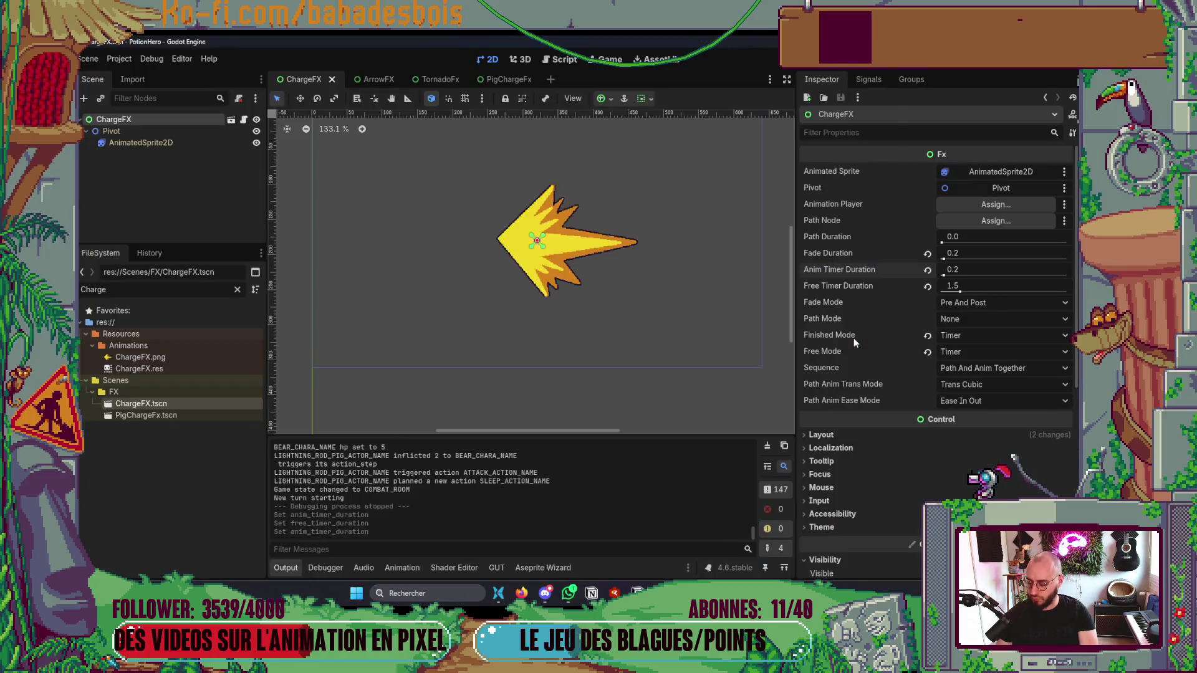
# Step: Launch the game, confirm the Grizlours hero, start the second adventure and enter the first combat
pyautogui.press('F5')
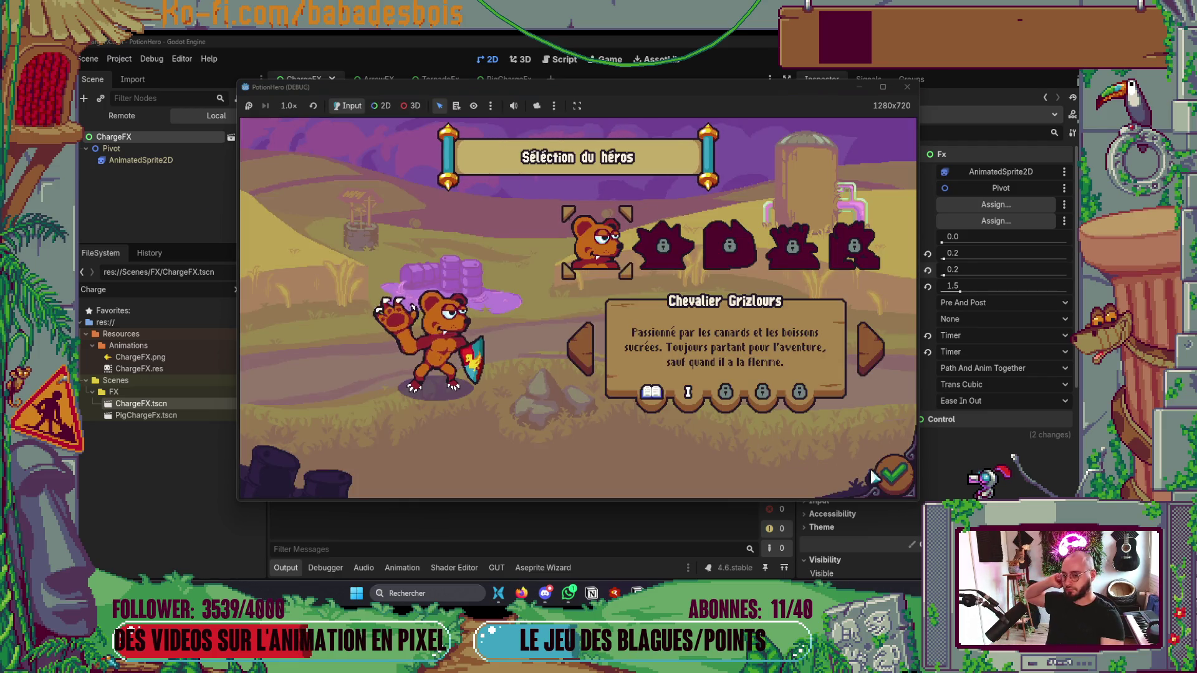
pyautogui.click(875, 477)
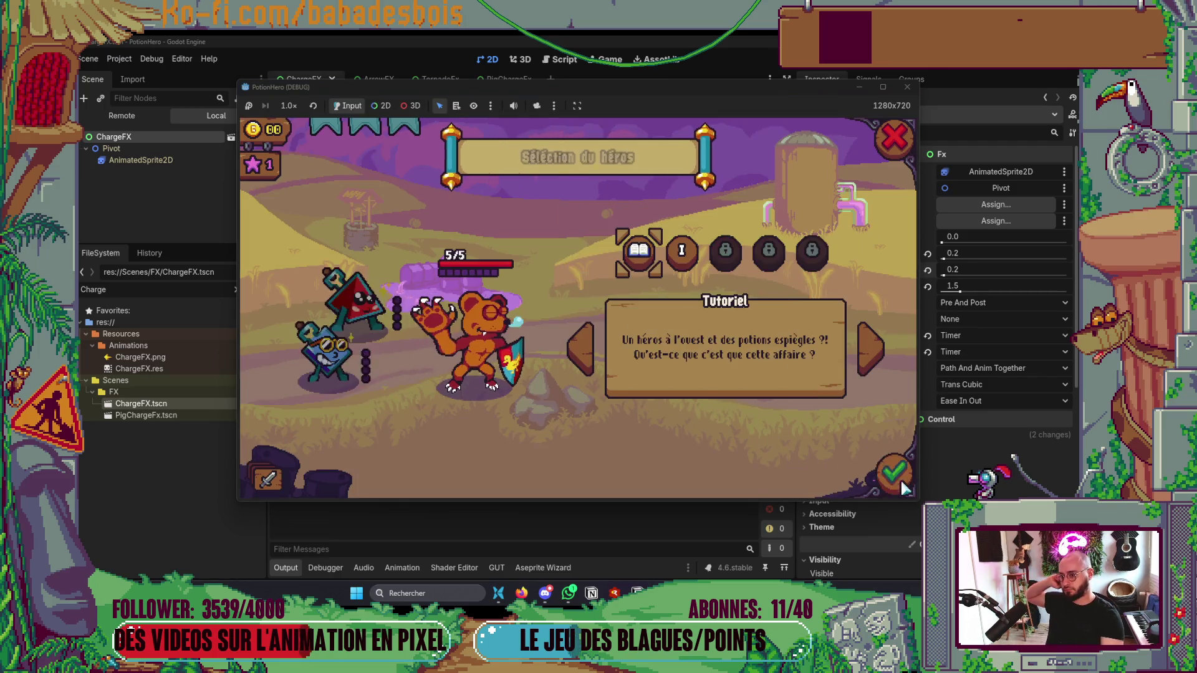
pyautogui.click(683, 252)
pyautogui.click(730, 476)
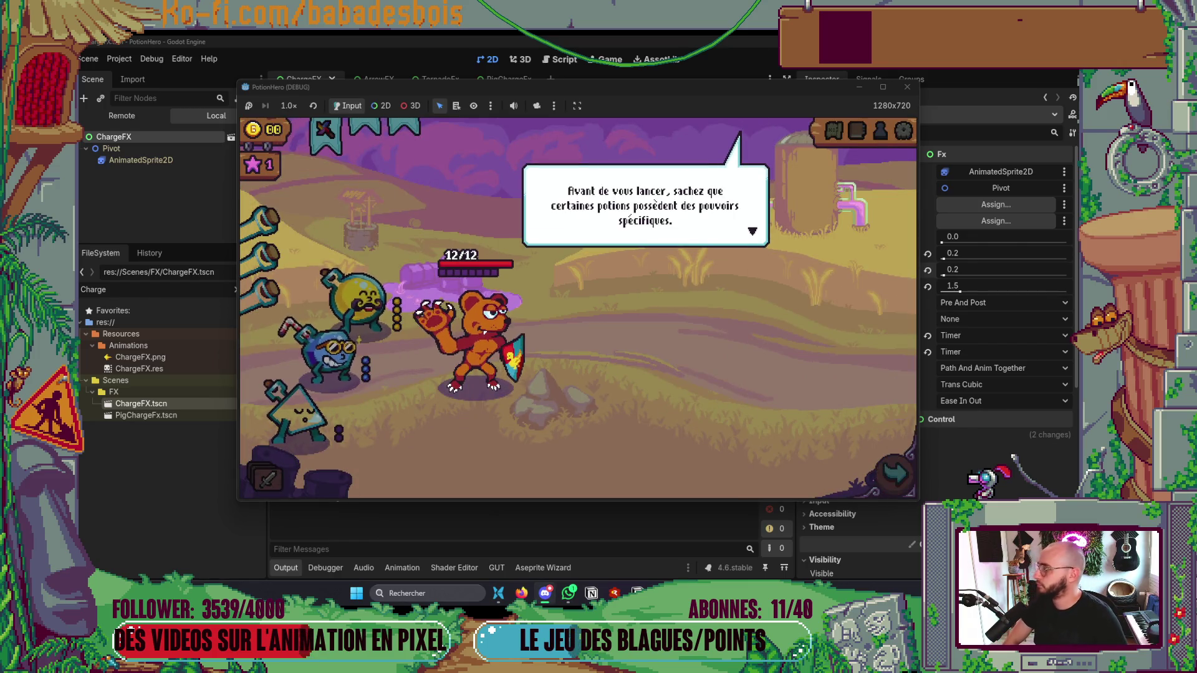
pyautogui.click(634, 323)
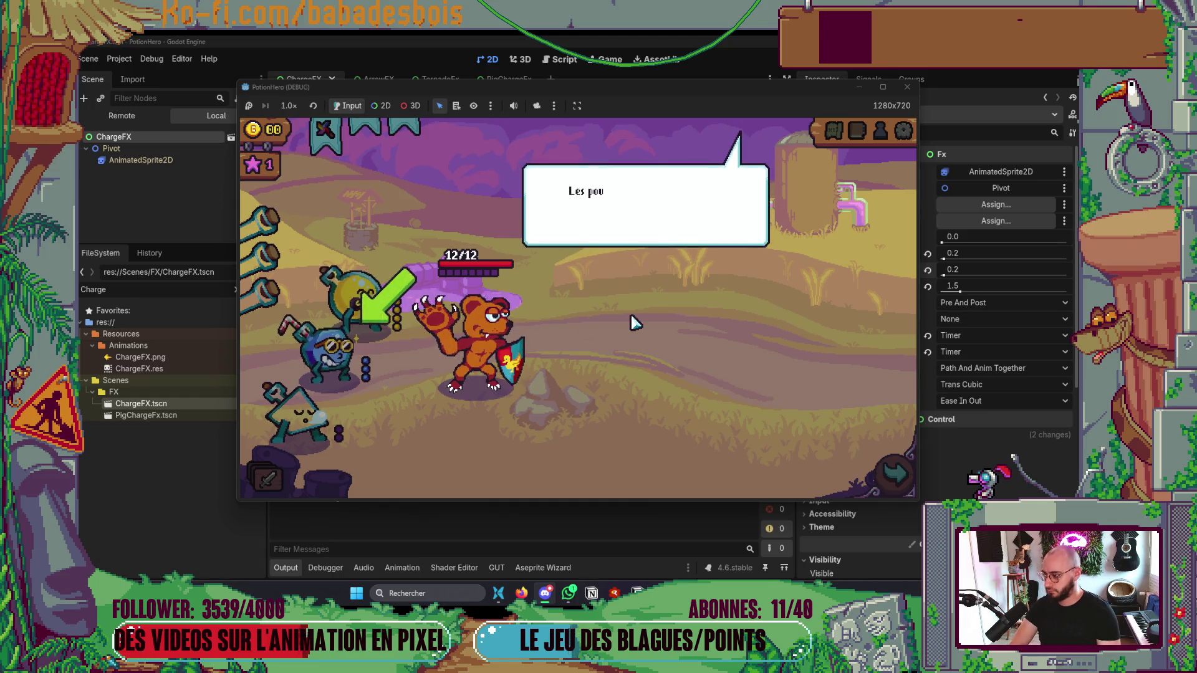
pyautogui.click(634, 322)
pyautogui.click(634, 323)
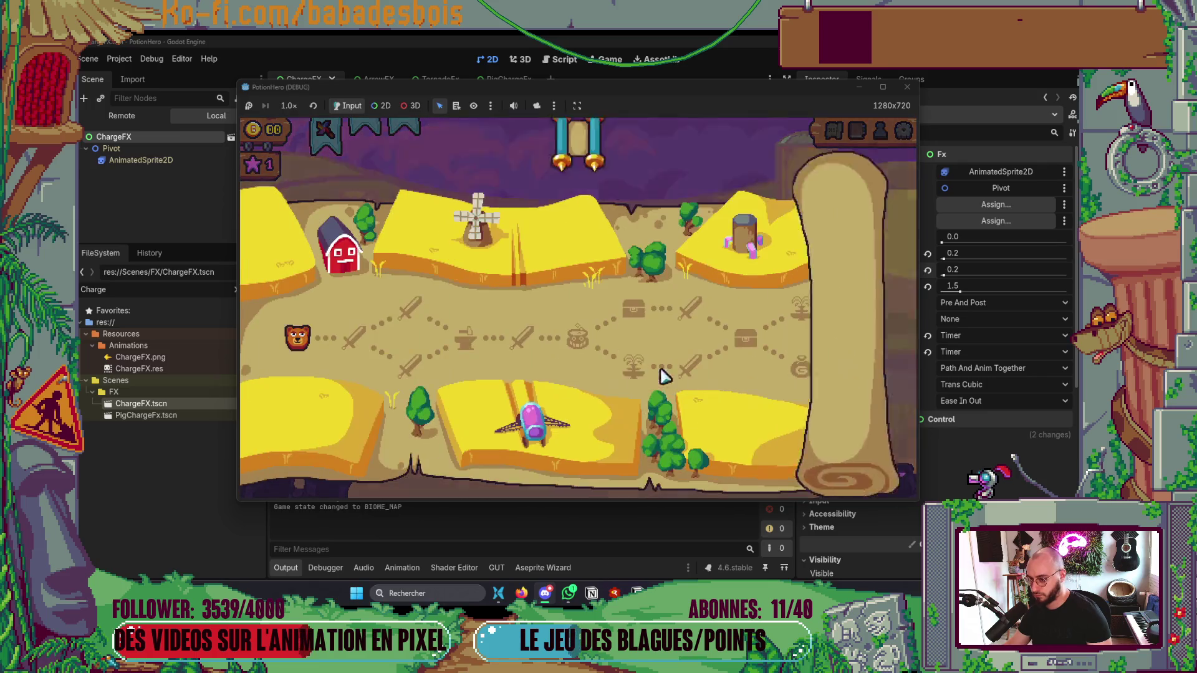
pyautogui.click(345, 339)
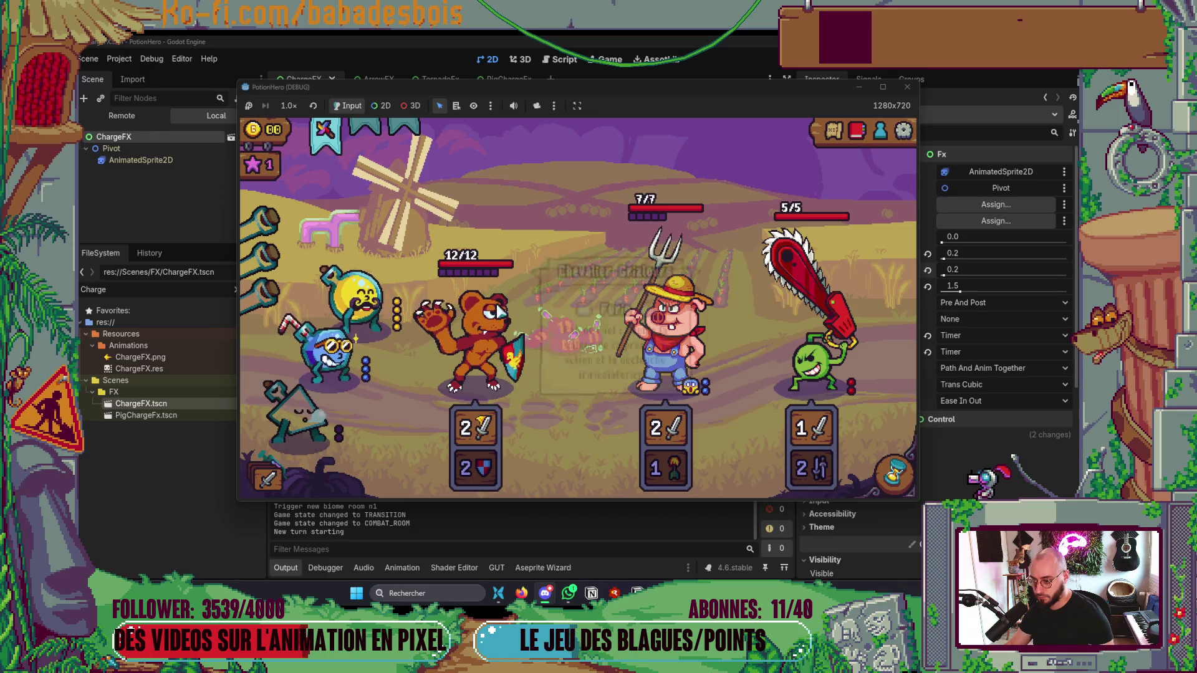
# Step: Use potions on the bear, including the yellow one, end the turn, then close the game
pyautogui.click(358, 299)
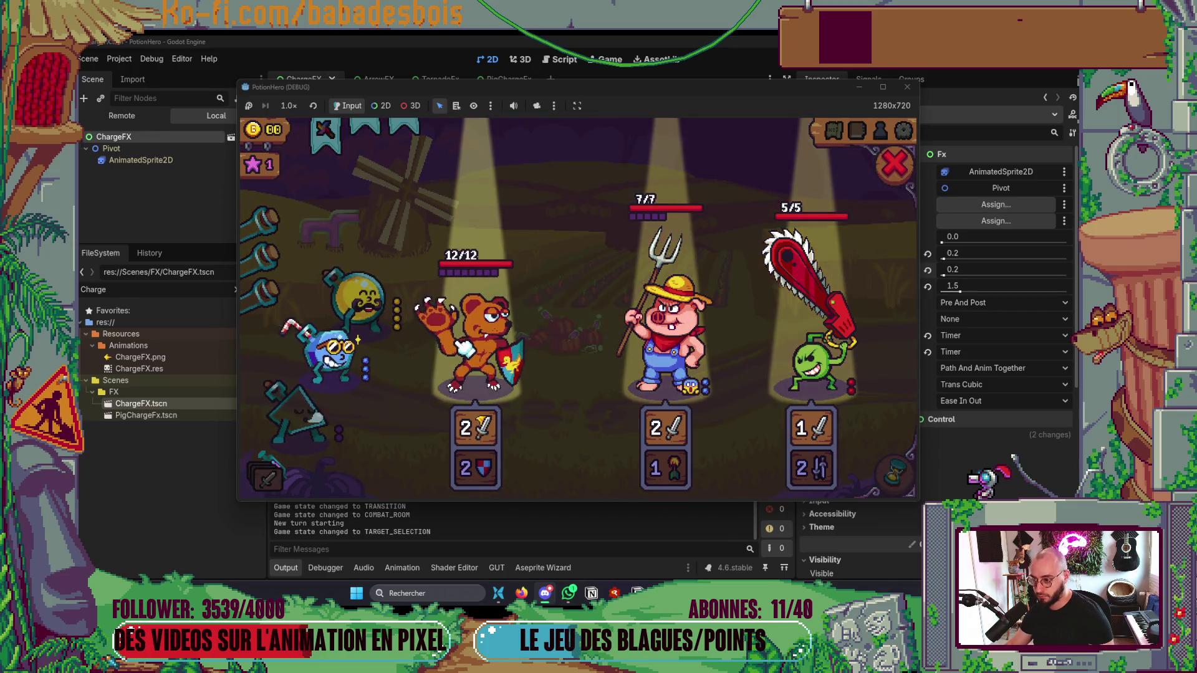
pyautogui.click(464, 346)
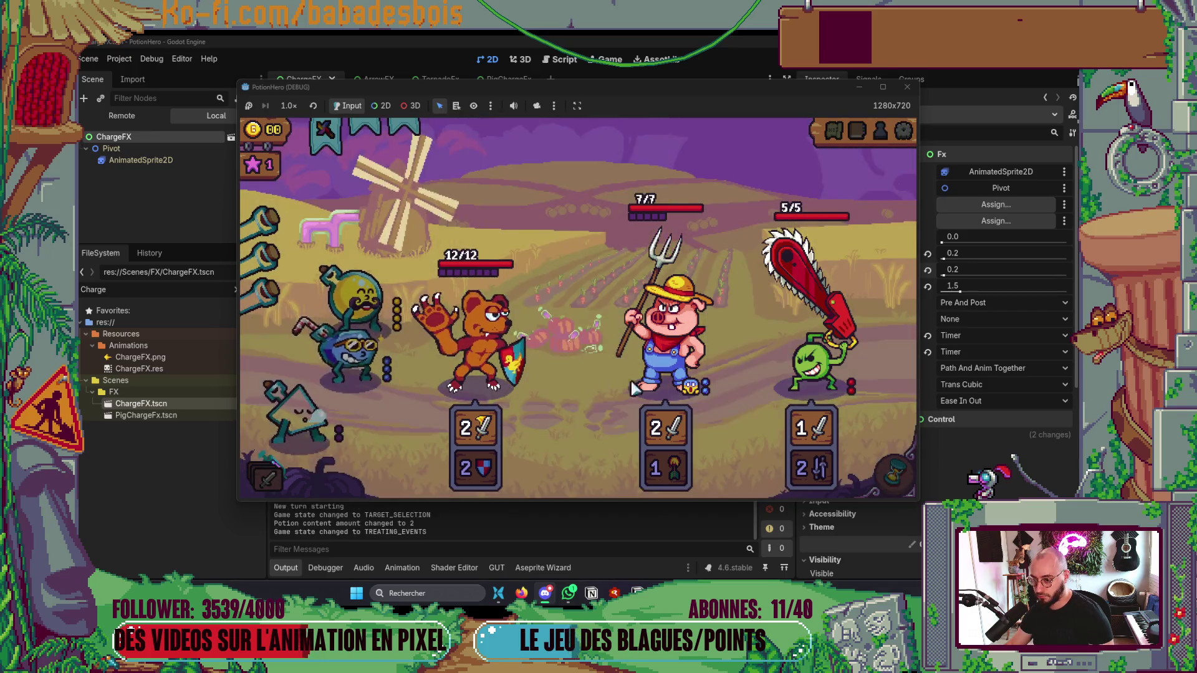
pyautogui.click(904, 472)
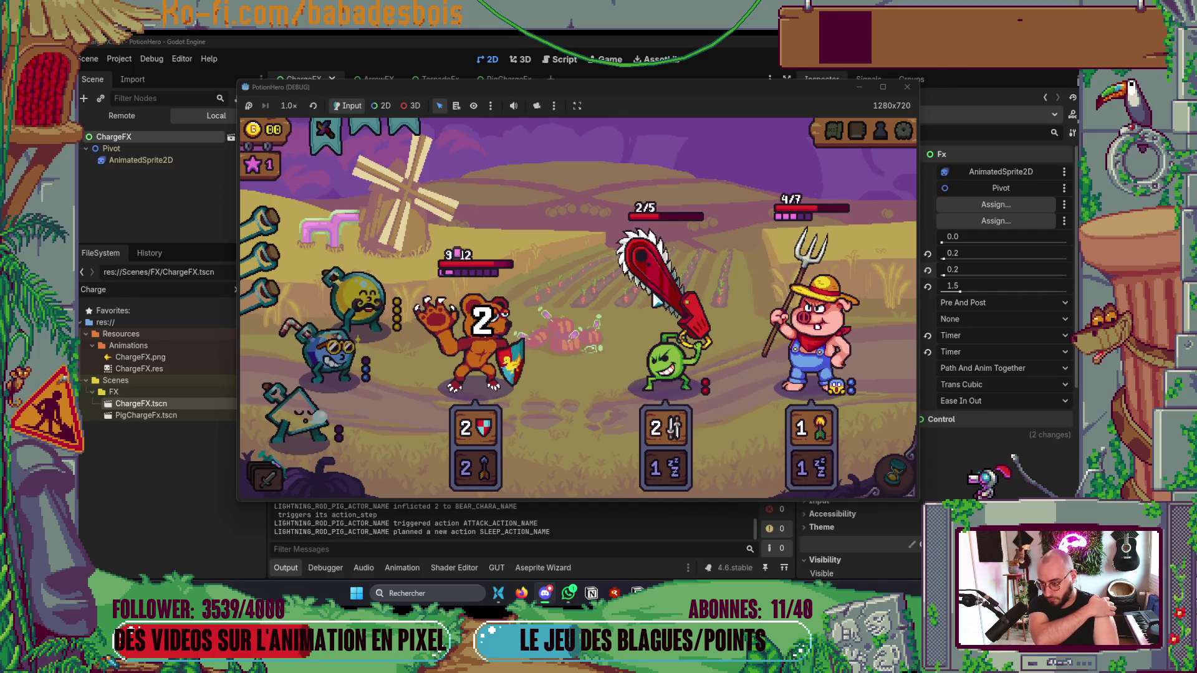
pyautogui.click(374, 302)
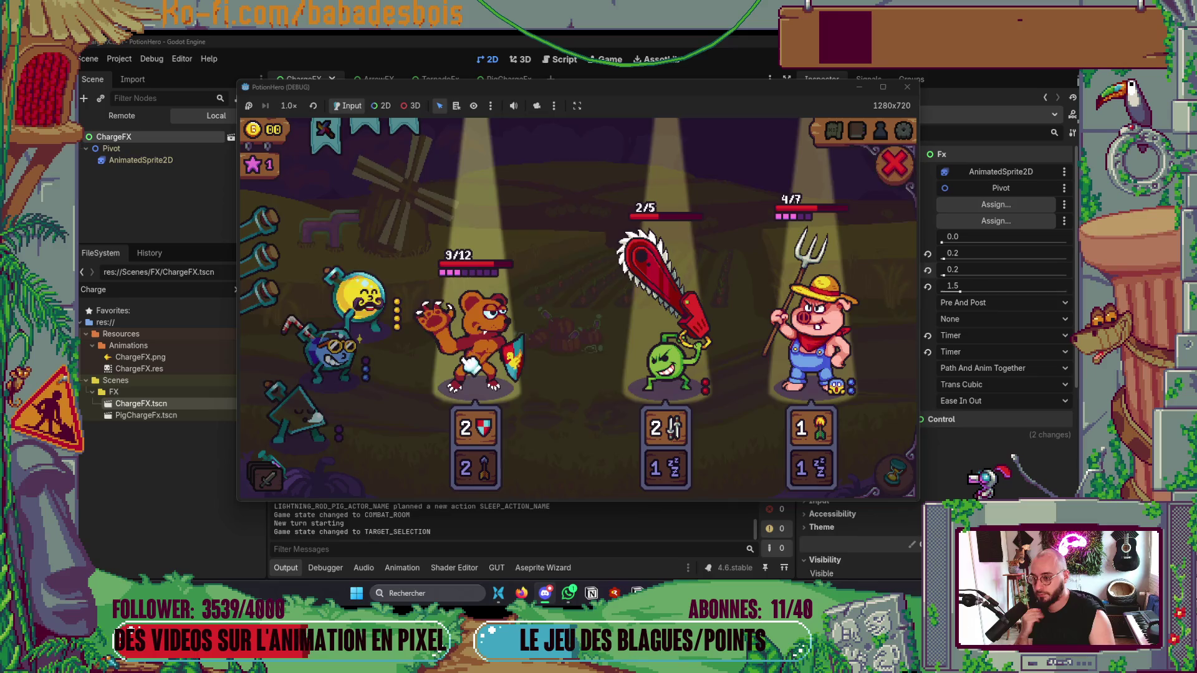
pyautogui.click(468, 368)
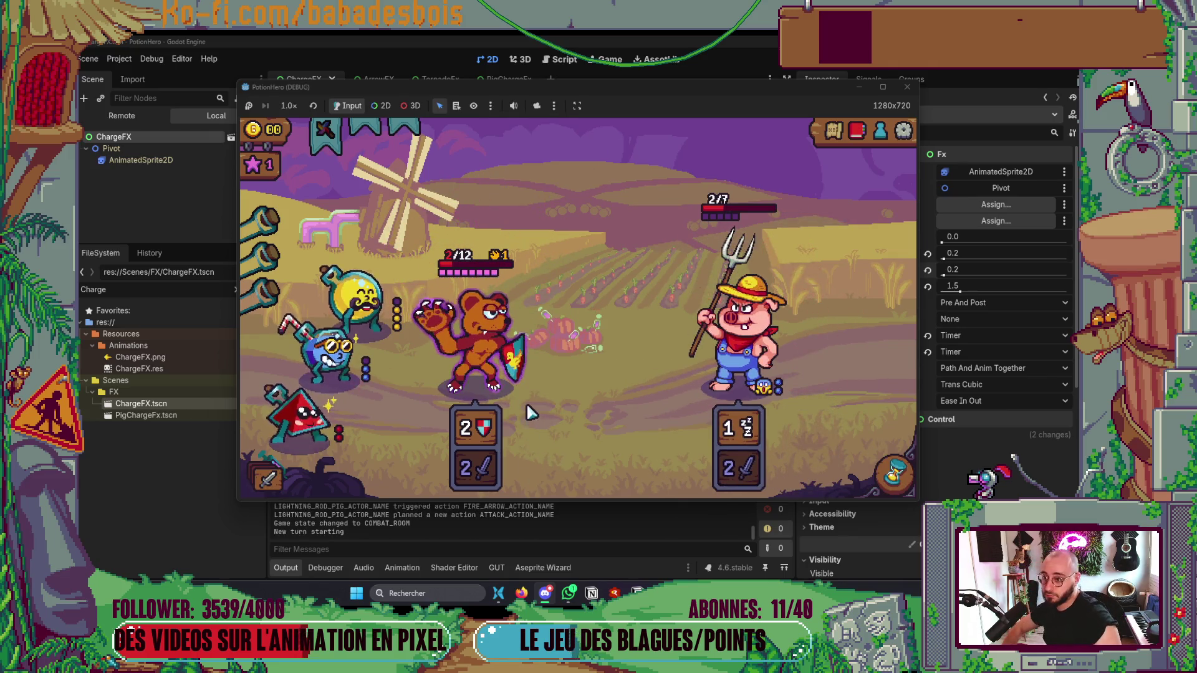
pyautogui.moveTo(492, 349)
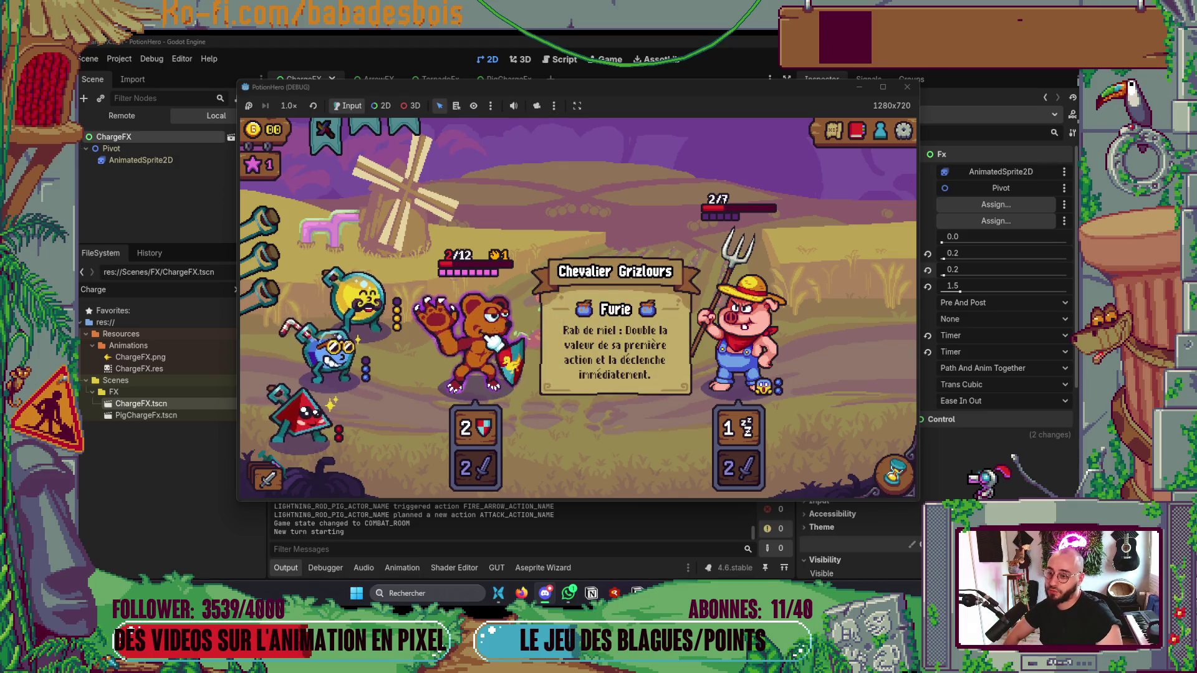
pyautogui.click(908, 90)
# Step: Read the targets loop around the CombatActorVue check on line 94 in Neovim, then return to Godot
pyautogui.hotkey('alt', 'Tab')
pyautogui.hotkey('alt', 'Tab')
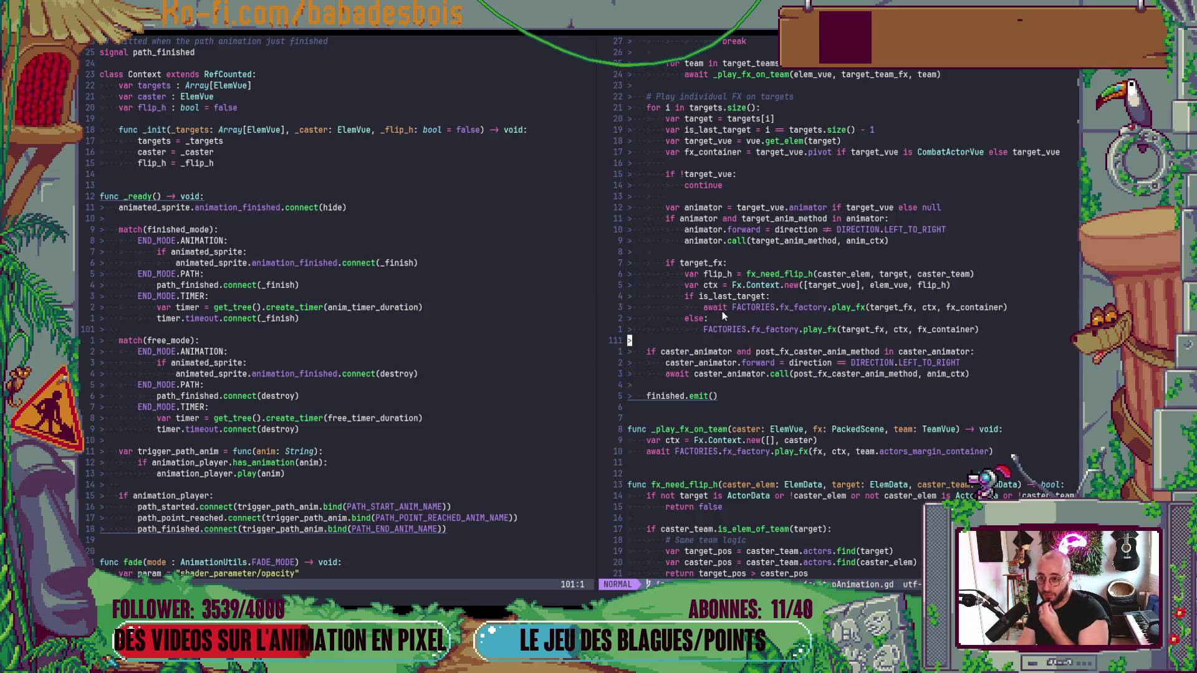
pyautogui.click(944, 152)
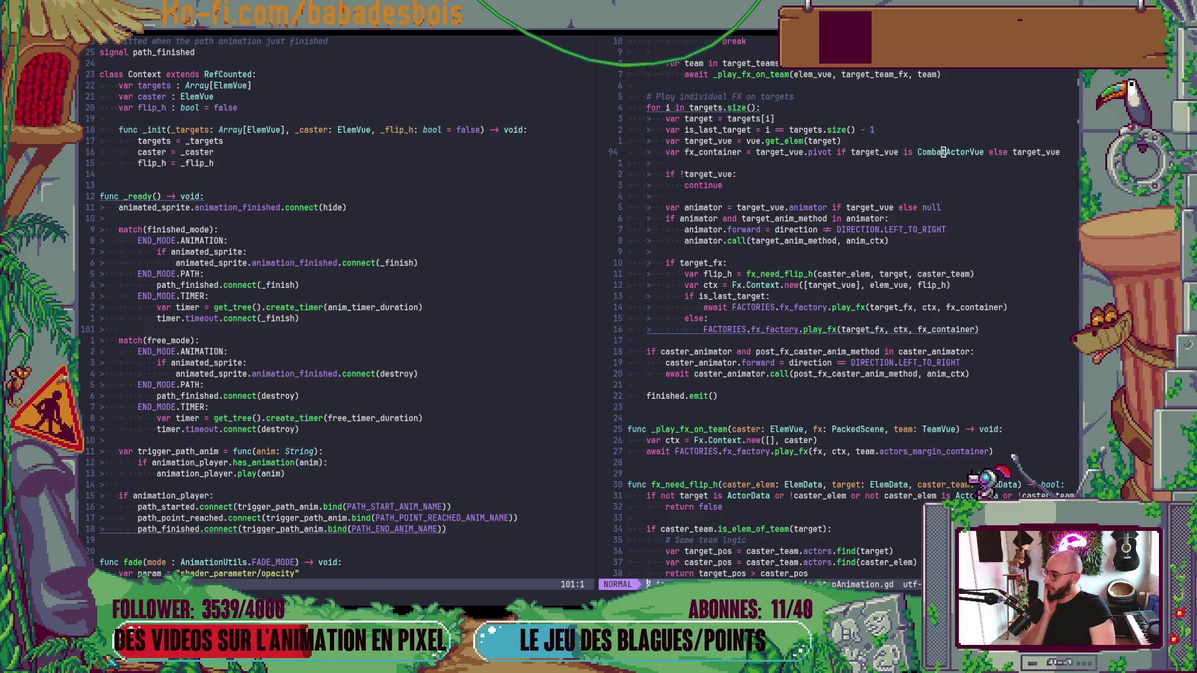
pyautogui.hotkey('alt', 'Tab')
pyautogui.hotkey('alt', 'Tab')
pyautogui.hotkey('alt', 'Tab')
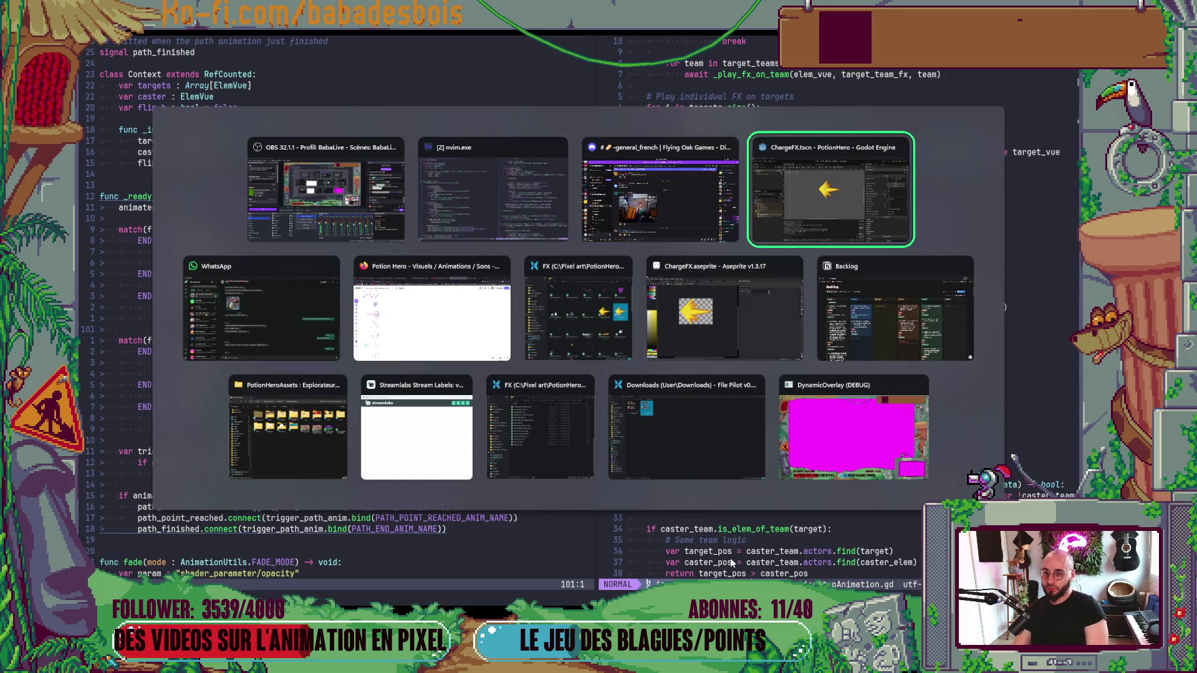
# Step: Relaunch the game, confirm the hero and start the Réveil de l'ours adventure
pyautogui.press('F5')
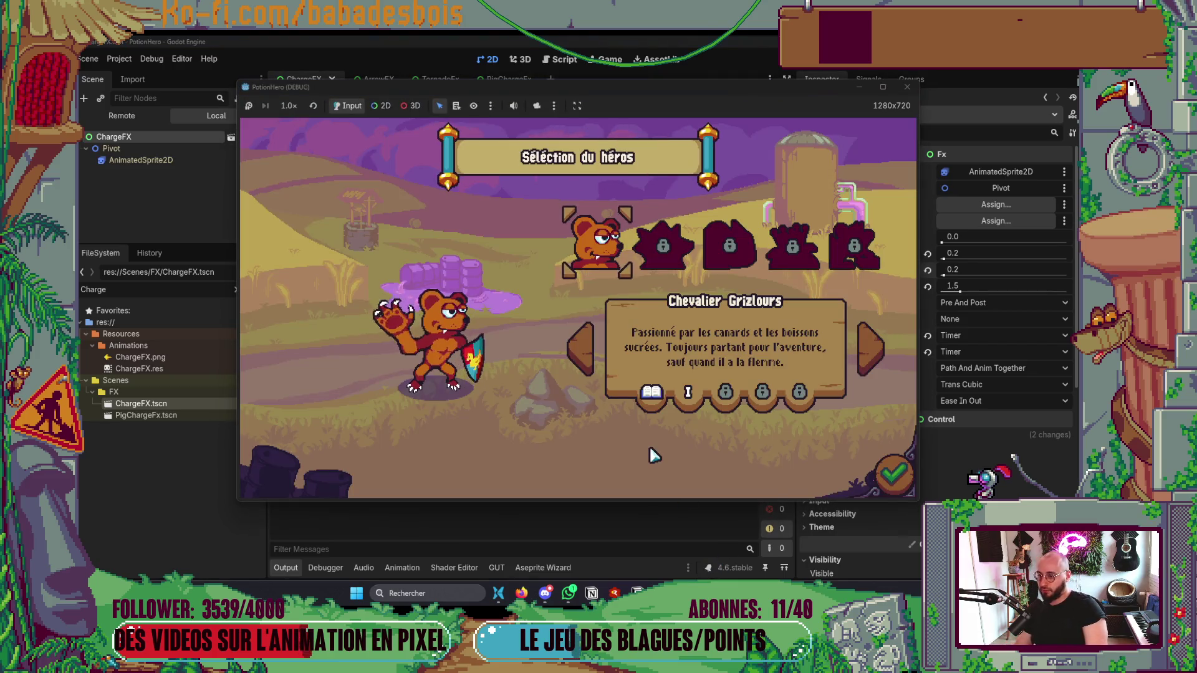
pyautogui.click(892, 490)
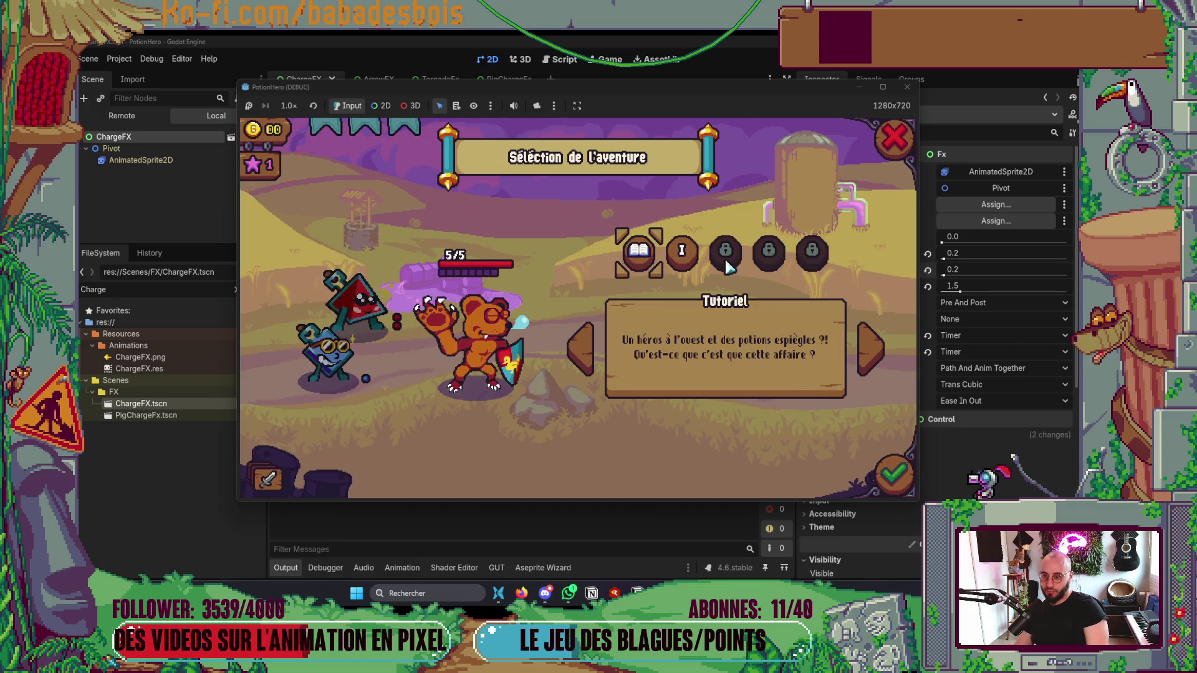
pyautogui.click(686, 250)
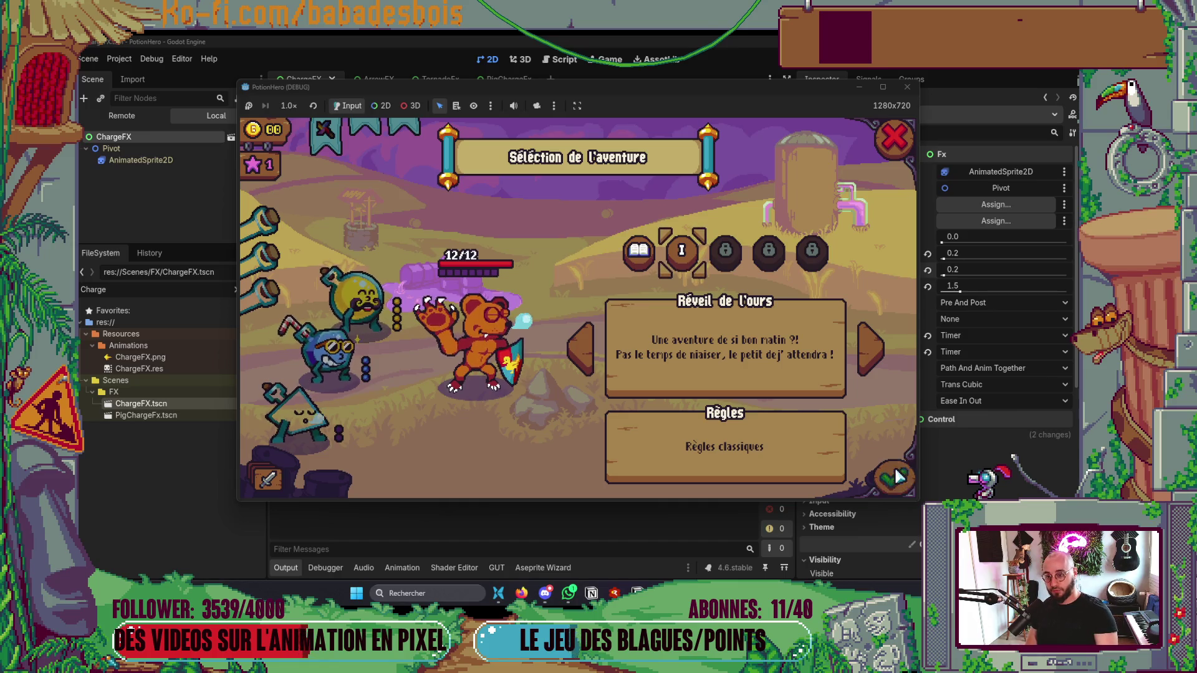
pyautogui.click(898, 477)
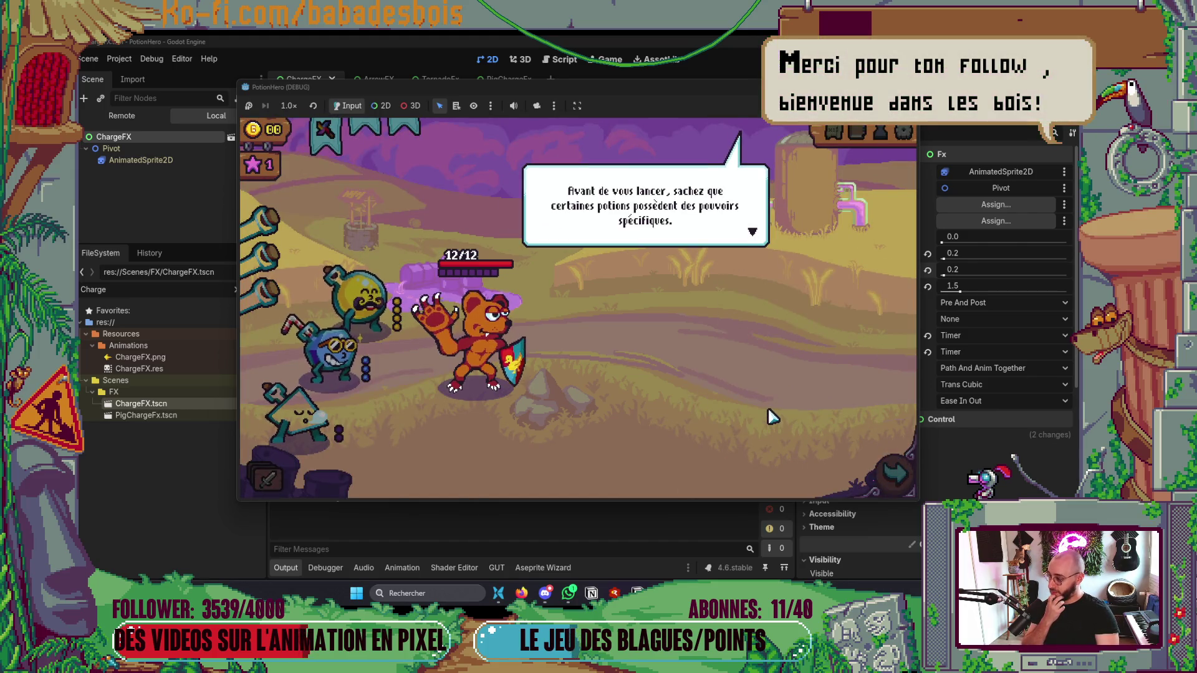
# Step: Get through the tutorial bubbles and continue to the Ferme malfamée map
pyautogui.click(779, 416)
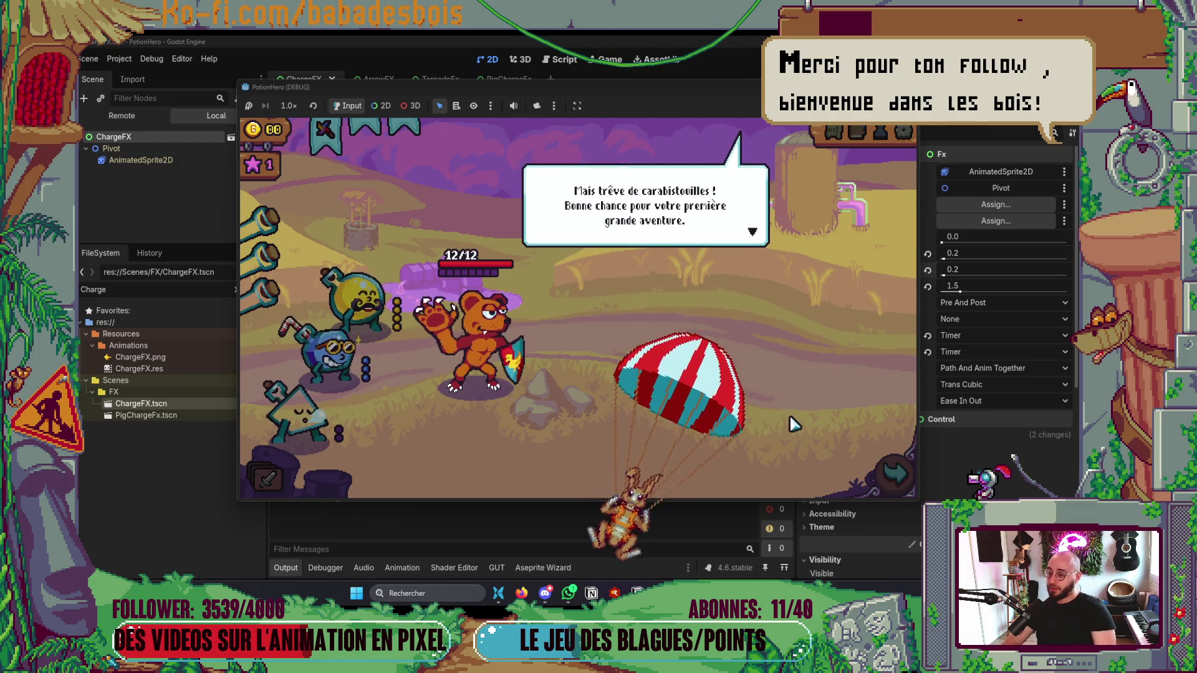
pyautogui.click(793, 424)
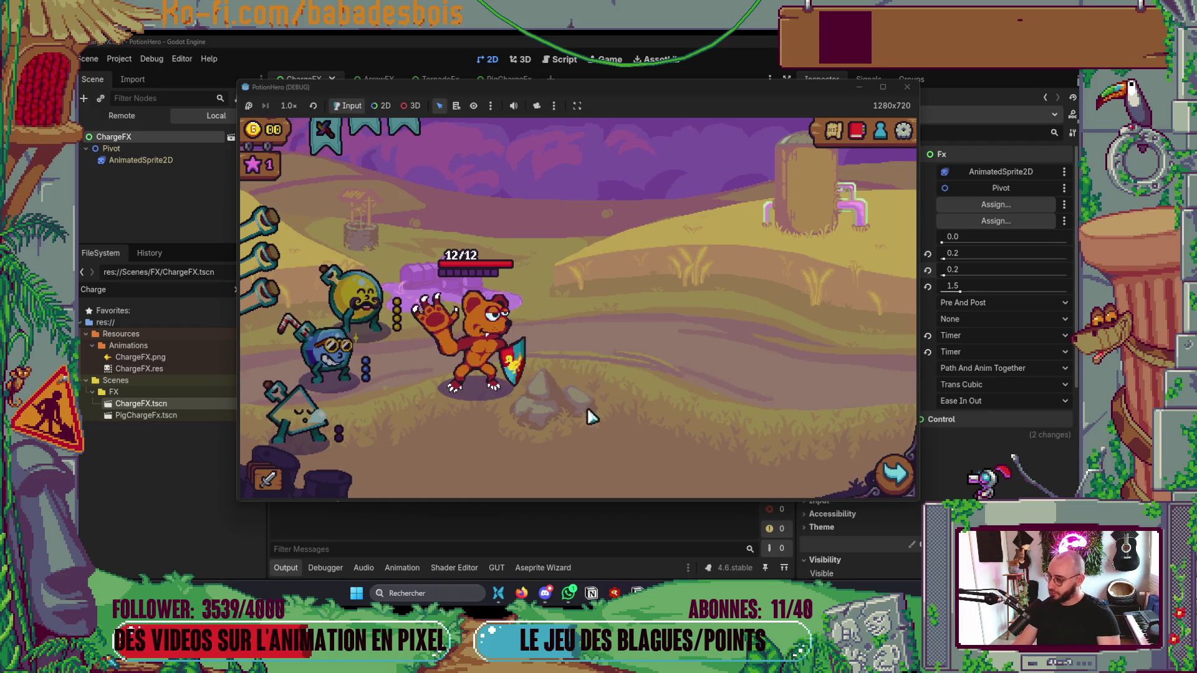
pyautogui.moveTo(515, 394)
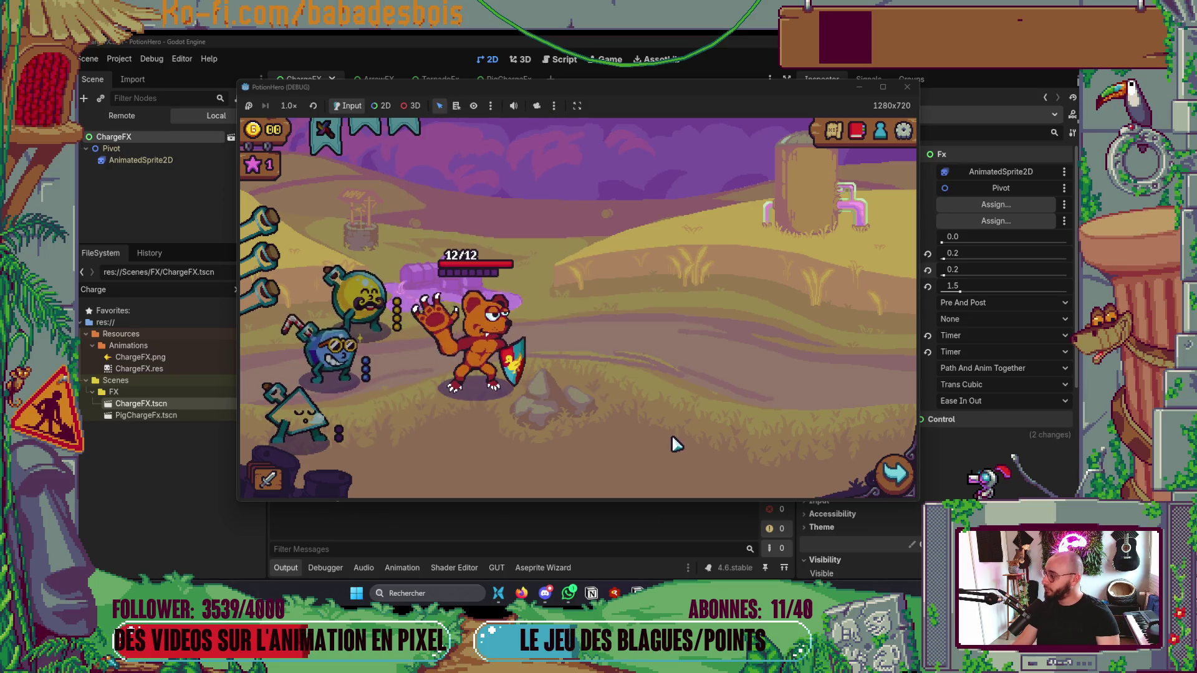
pyautogui.moveTo(515, 343)
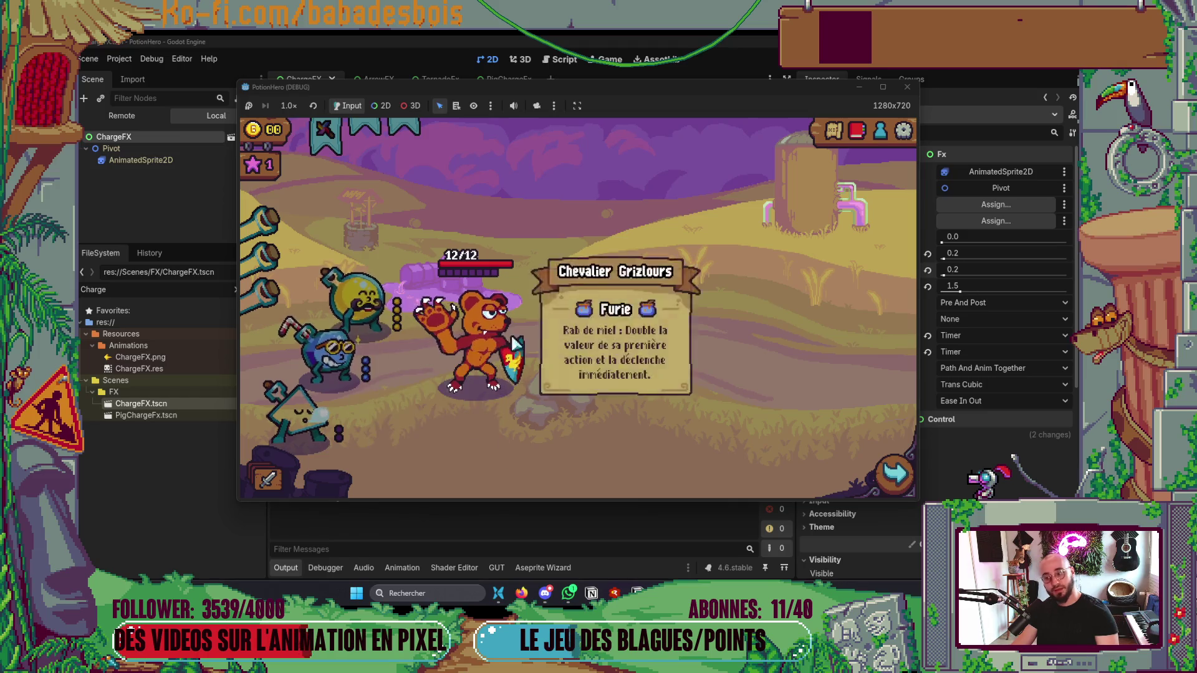
pyautogui.click(895, 474)
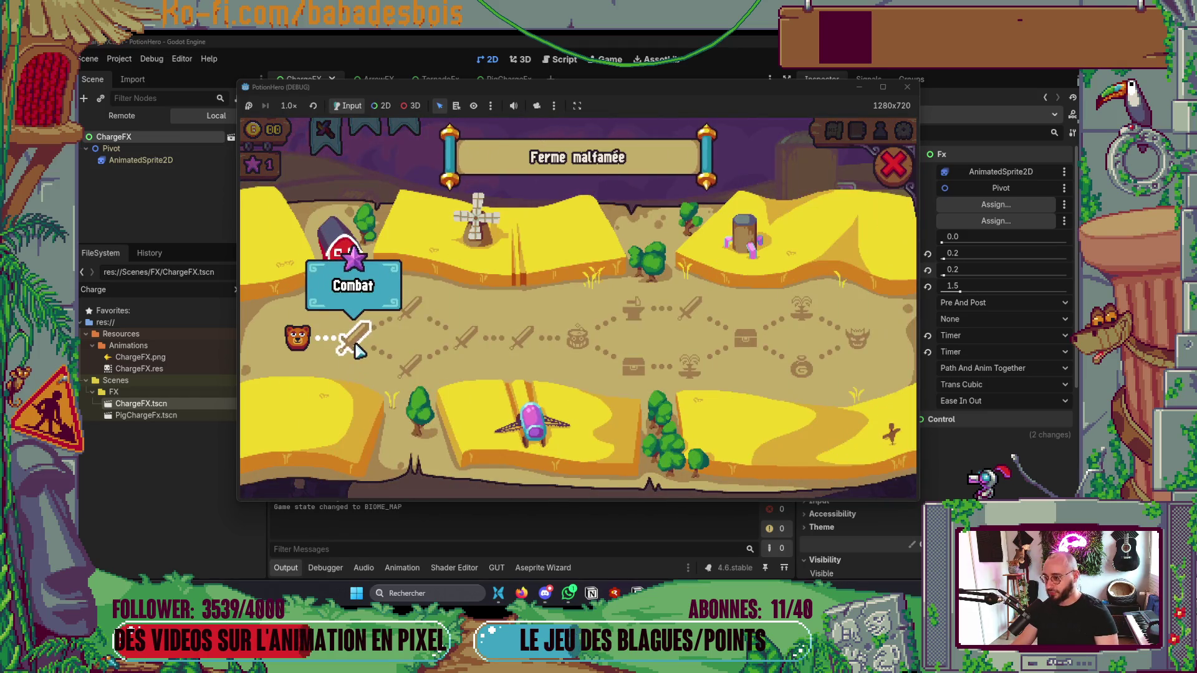
# Step: Enter the first combat, inspect the pig's cards, use the straw flask on the bear and end the turn
pyautogui.click(356, 349)
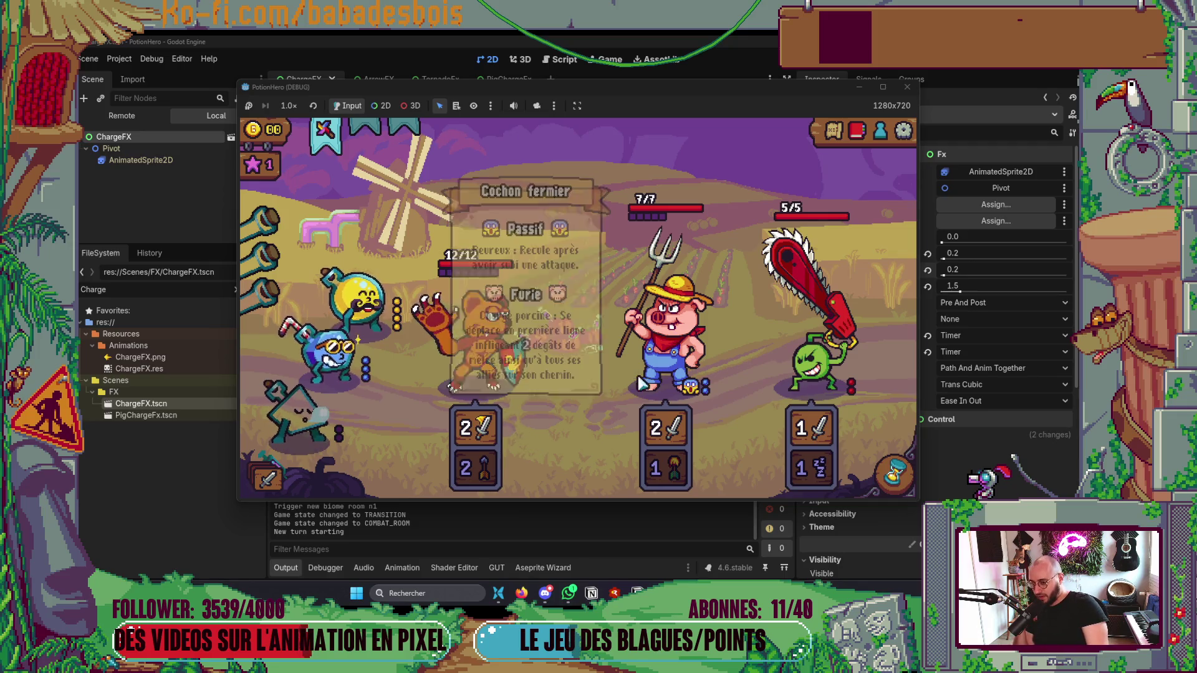
pyautogui.moveTo(463, 281)
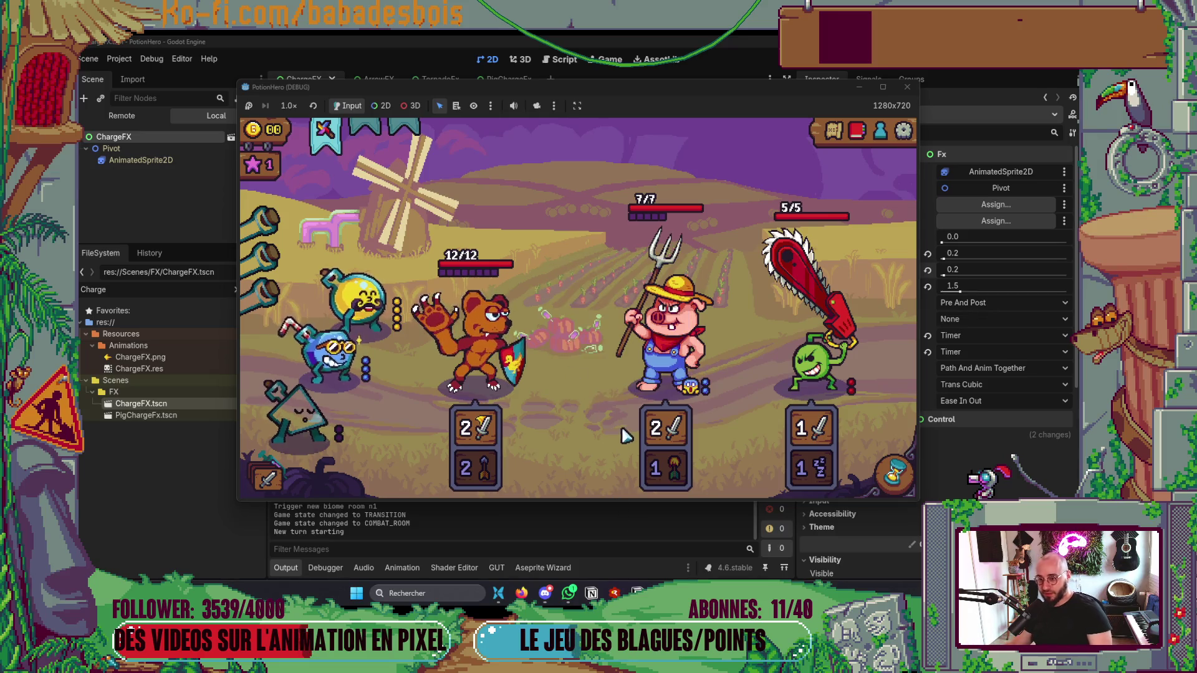
pyautogui.moveTo(666, 339)
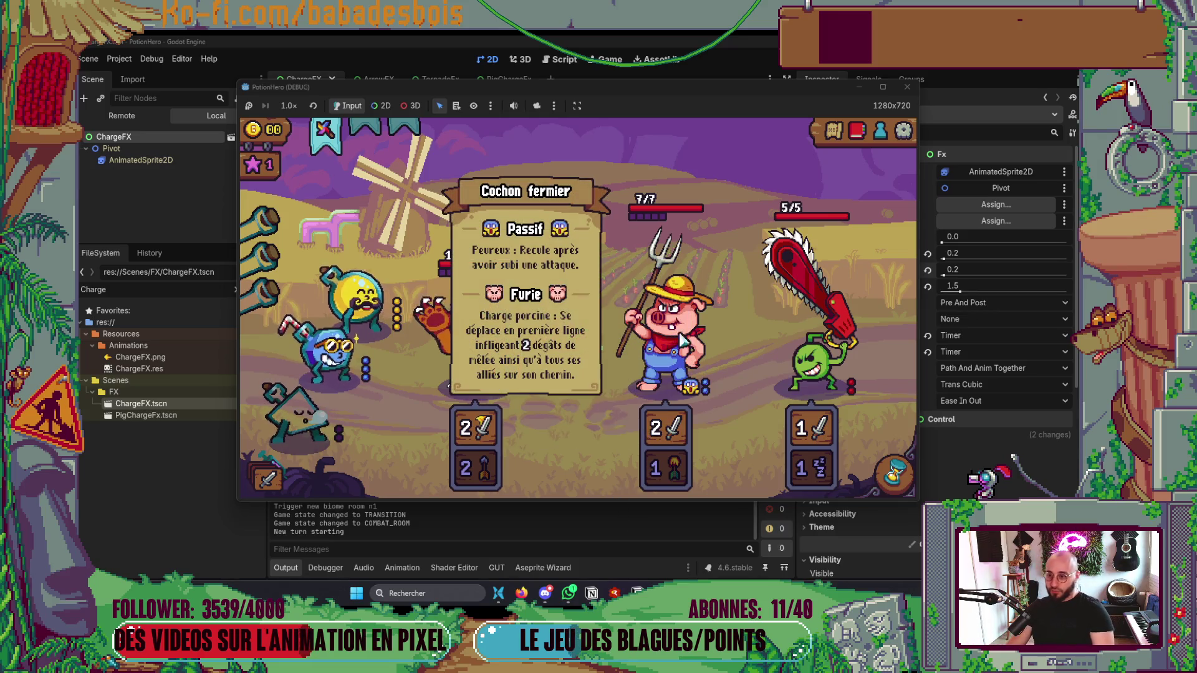
pyautogui.moveTo(661, 477)
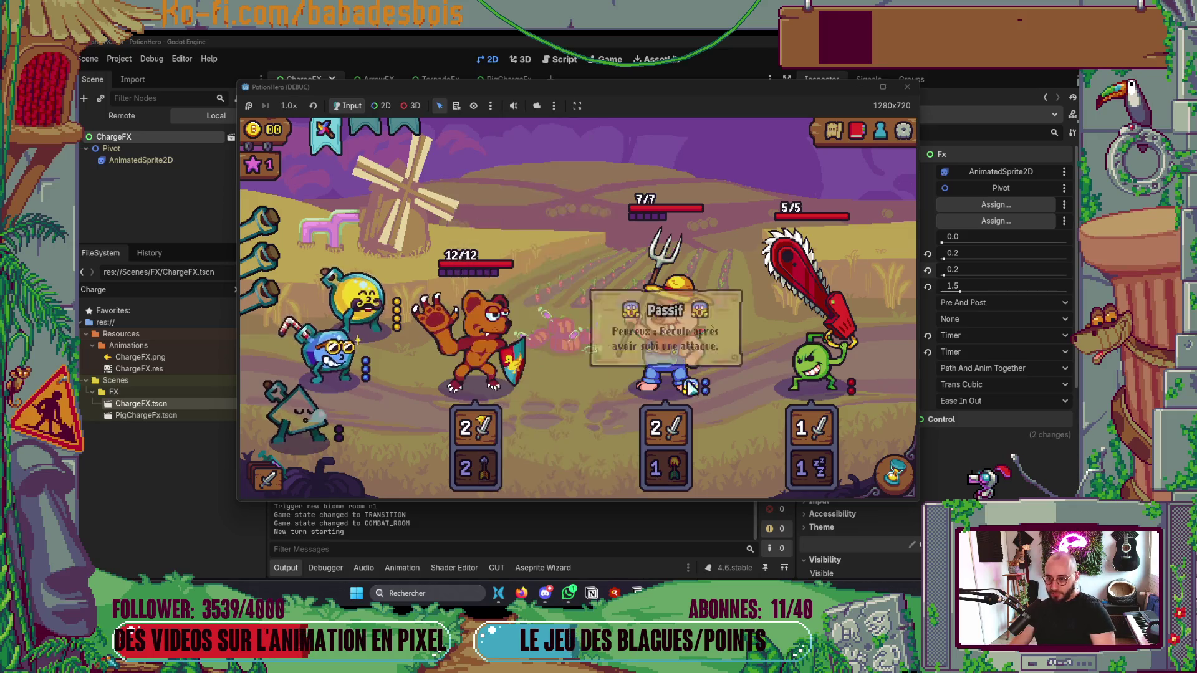
pyautogui.moveTo(839, 337)
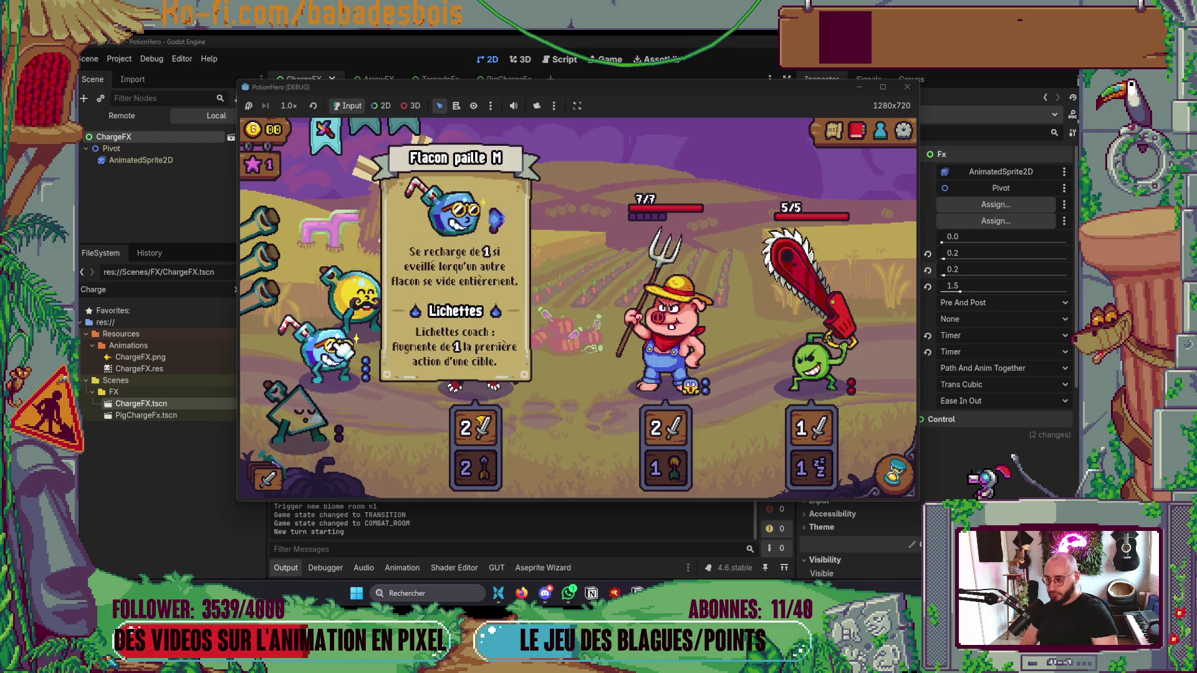
pyautogui.click(336, 352)
pyautogui.click(335, 352)
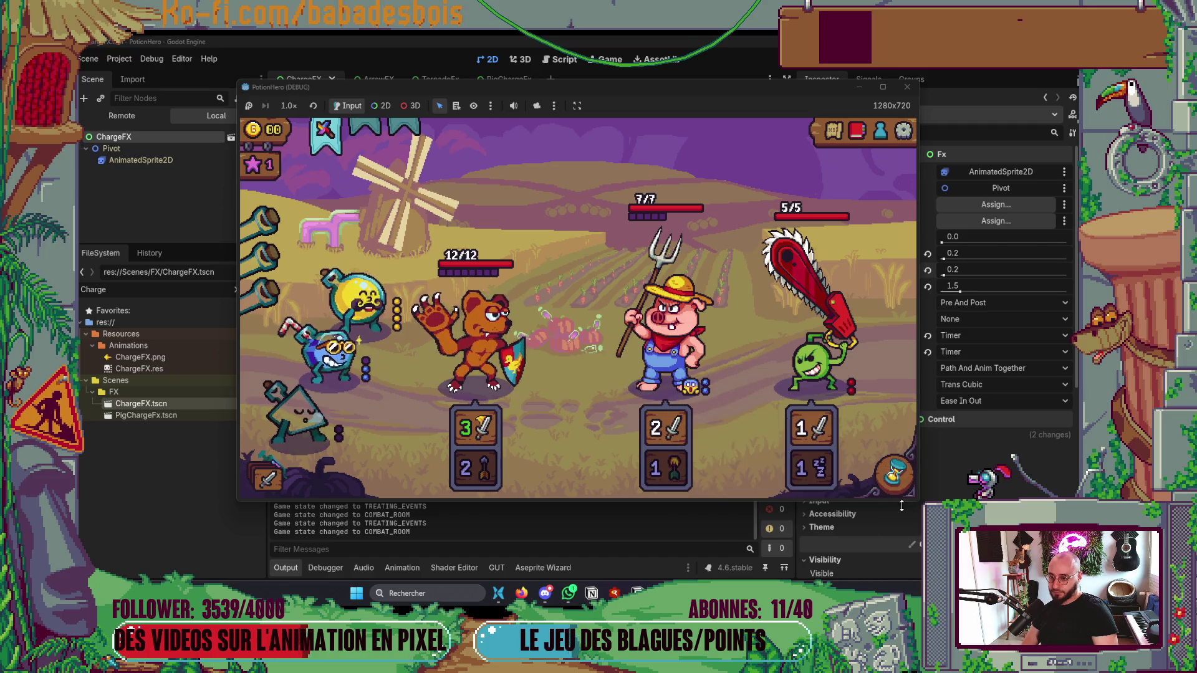
pyautogui.click(878, 482)
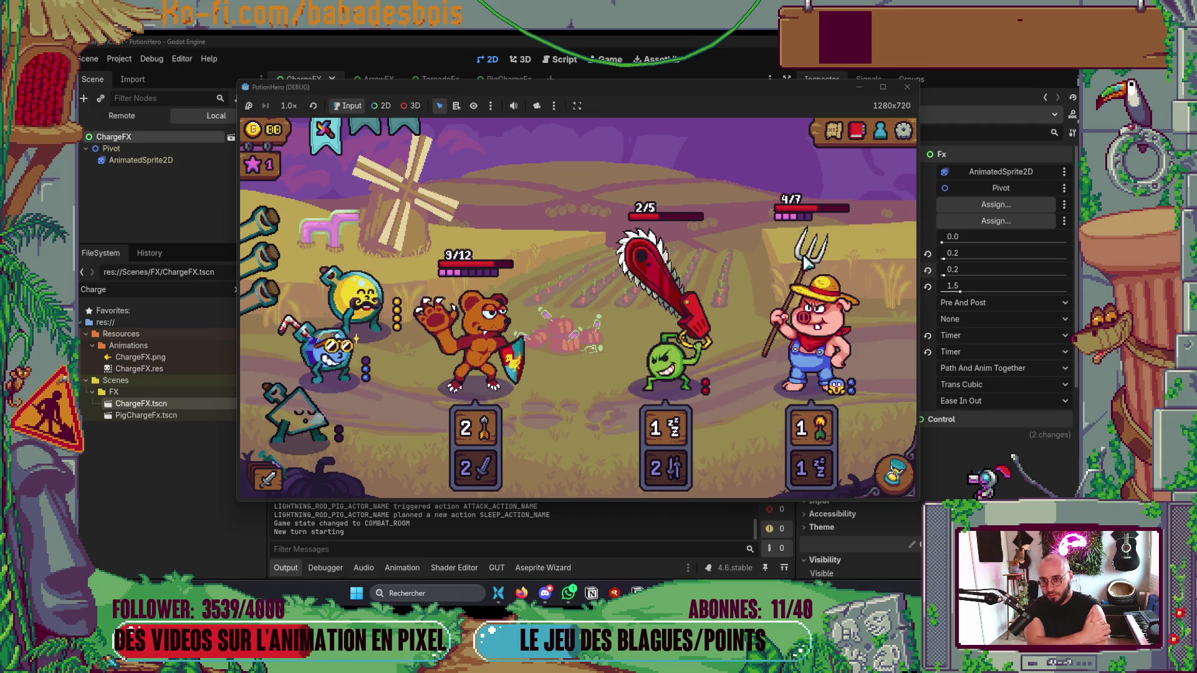
# Step: Watch the enemy turn resolve, then close the game and return to the code editor
pyautogui.moveTo(805, 220)
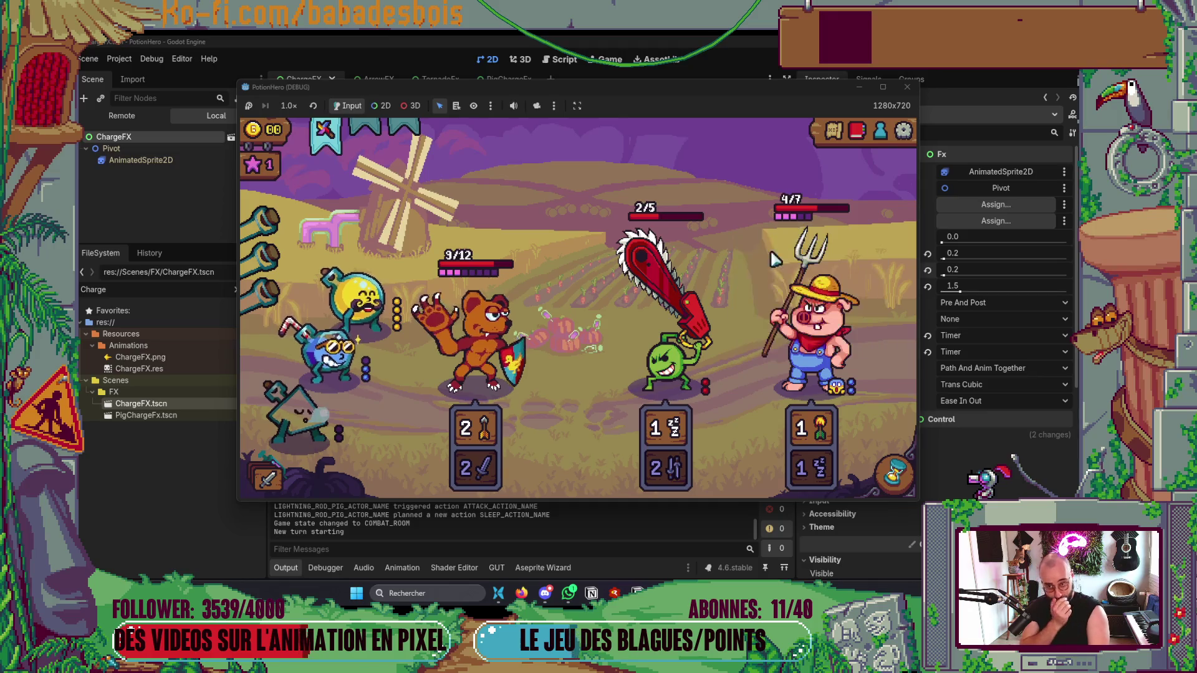
pyautogui.moveTo(784, 356)
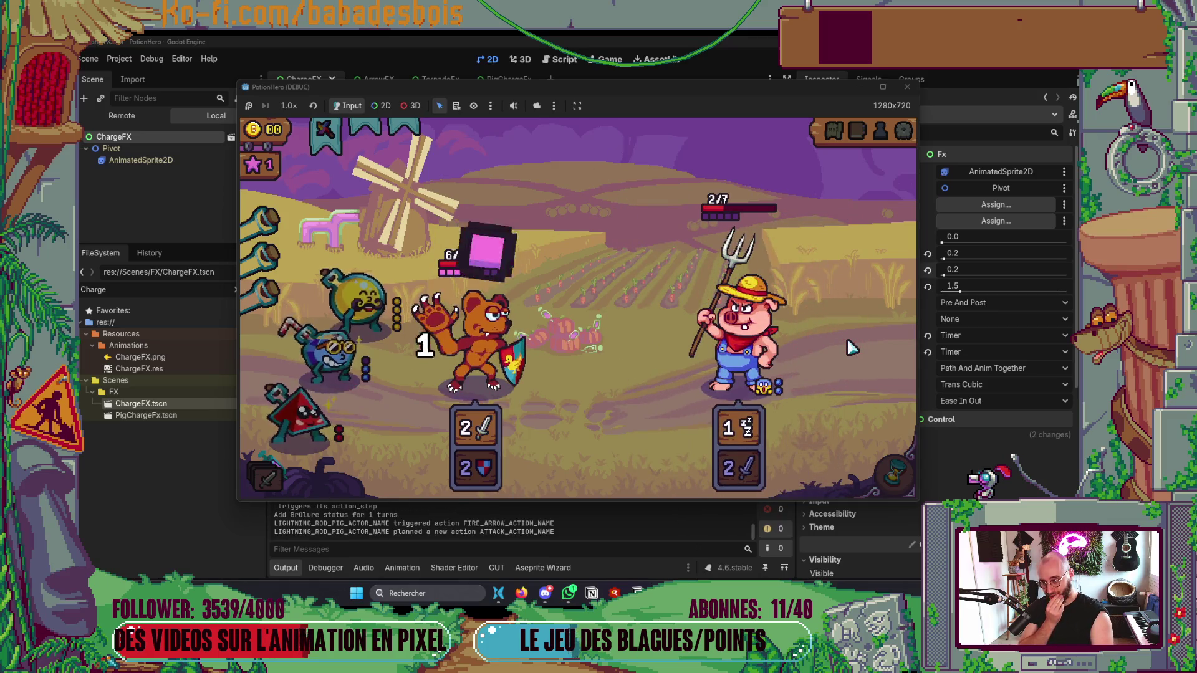
pyautogui.click(910, 87)
pyautogui.hotkey('alt', 'Tab')
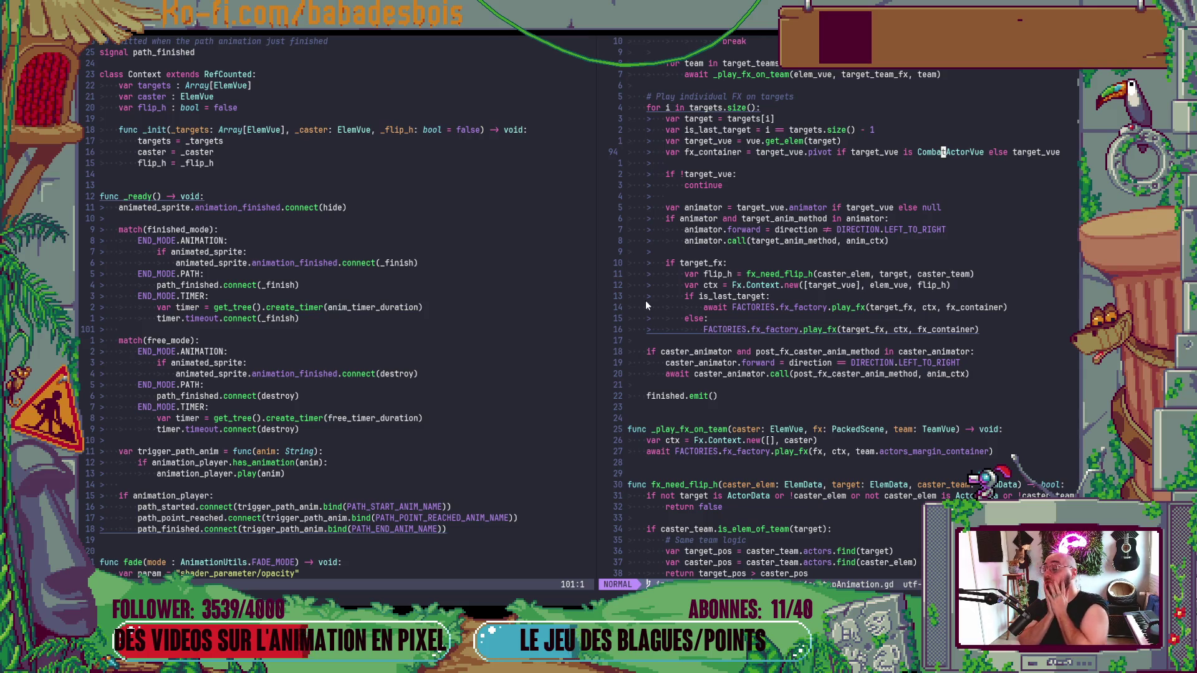
pyautogui.click(284, 207)
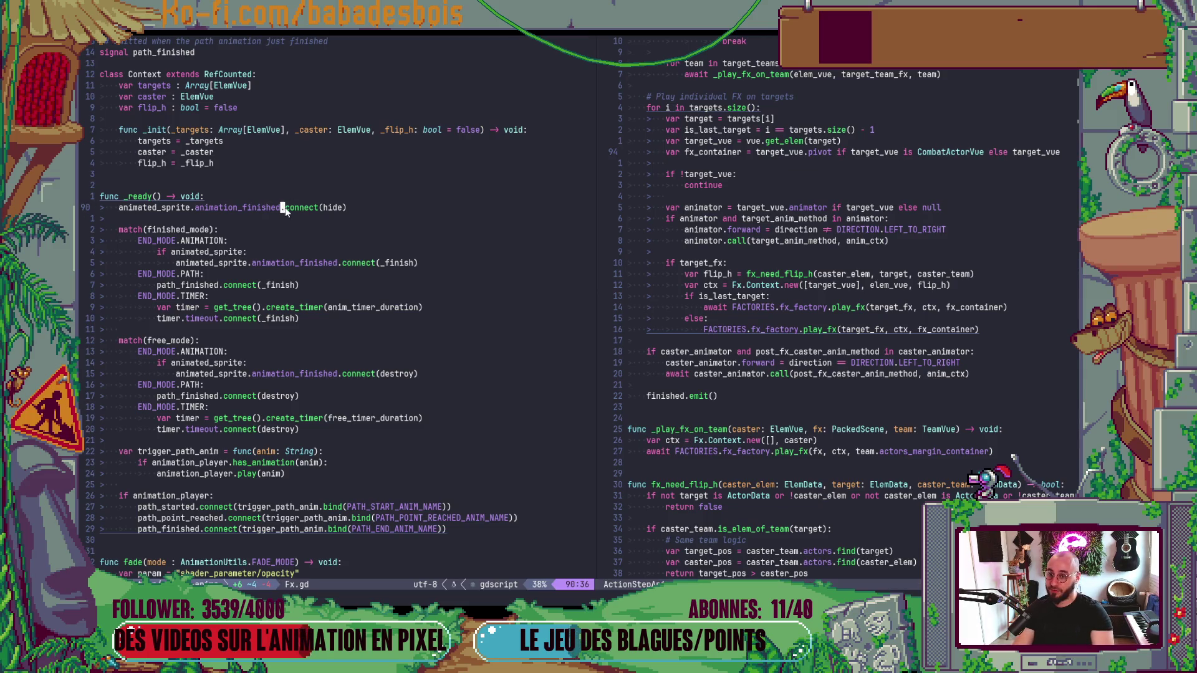
pyautogui.scroll(15, 278, 210)
pyautogui.click(219, 230)
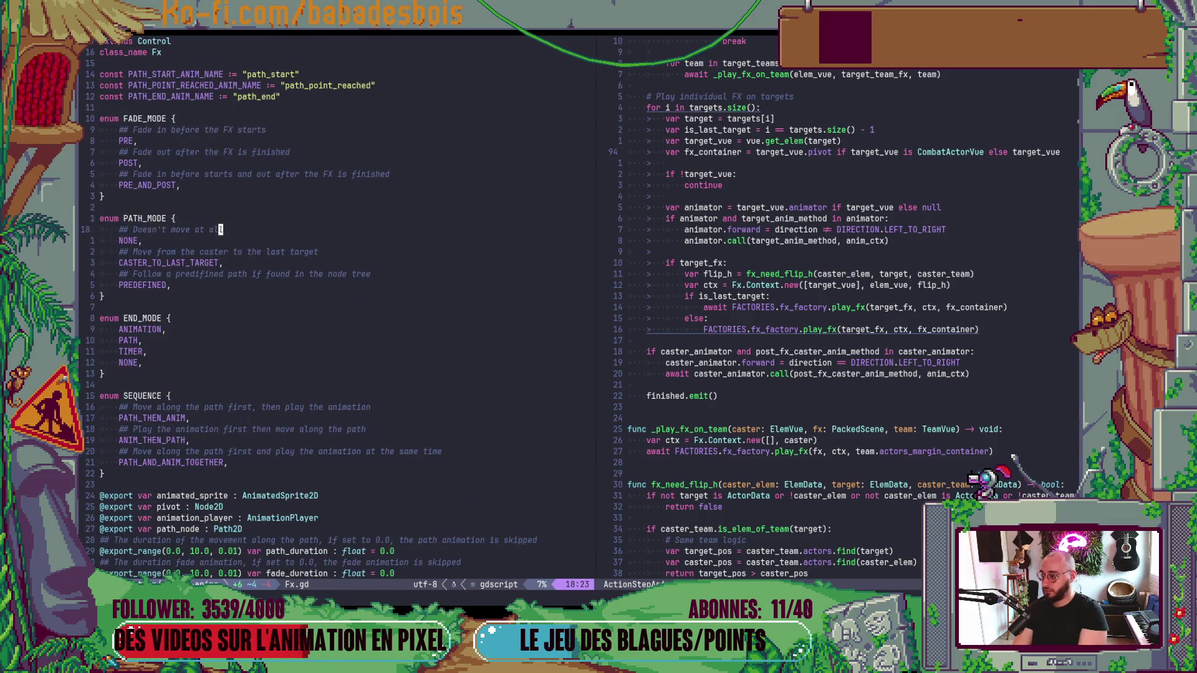
pyautogui.scroll(-6, 278, 249)
pyautogui.click(280, 307)
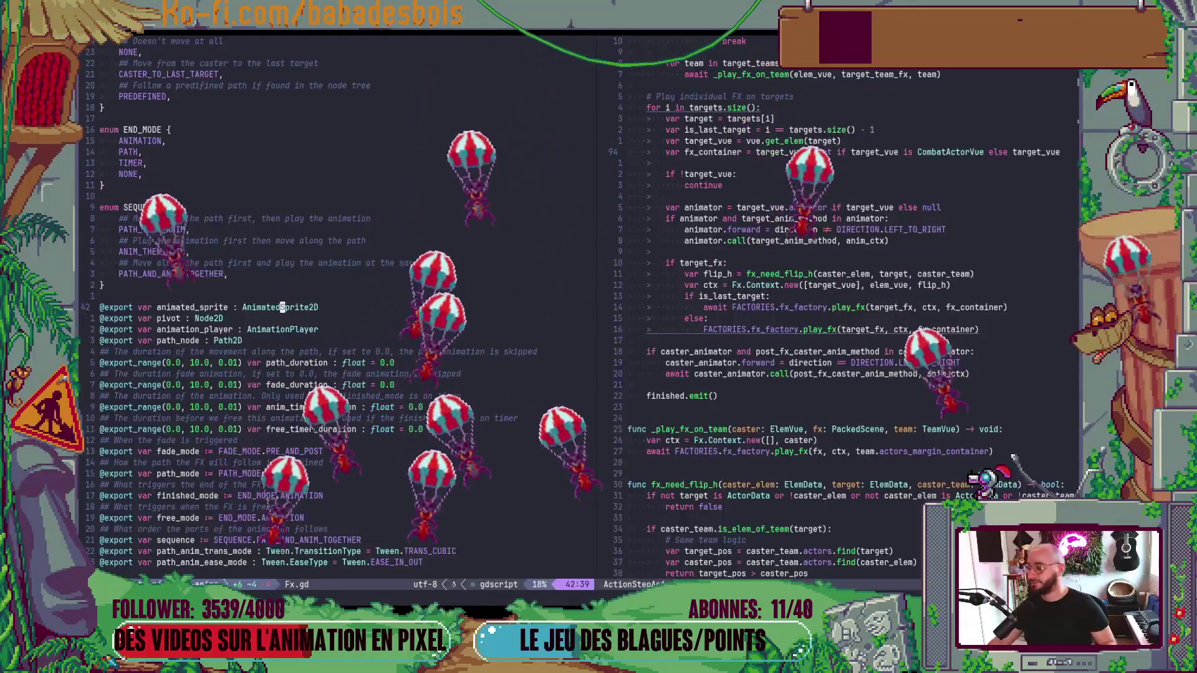
pyautogui.scroll(-7, 244, 344)
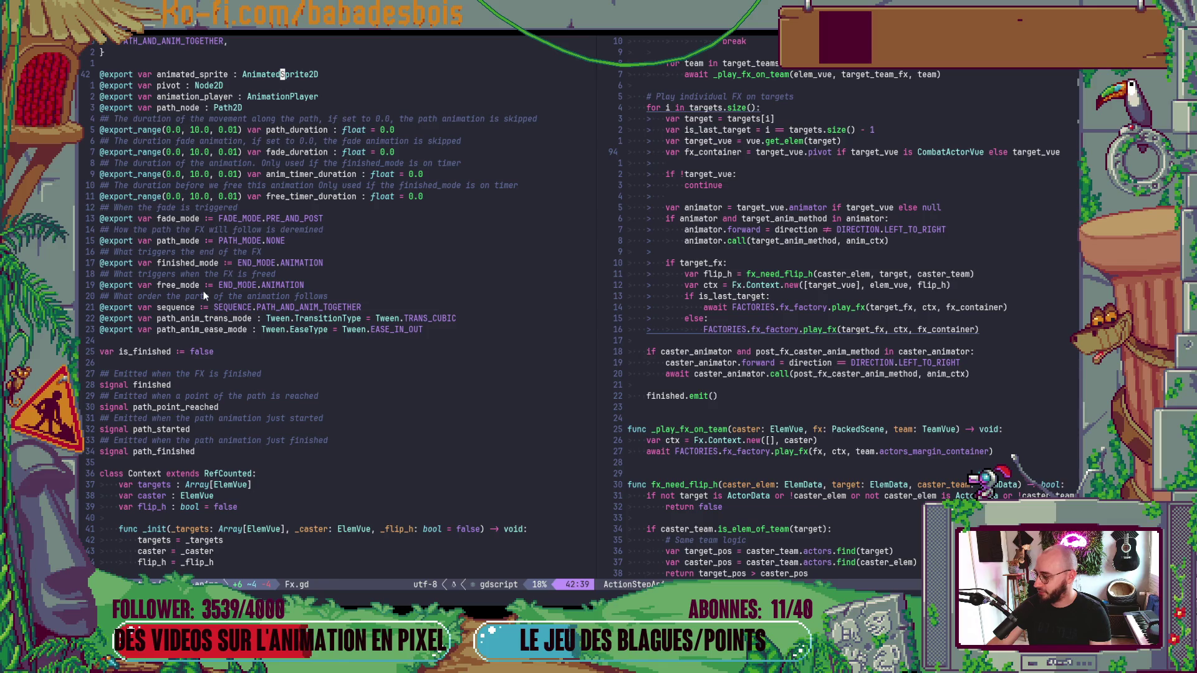
pyautogui.scroll(10, 209, 299)
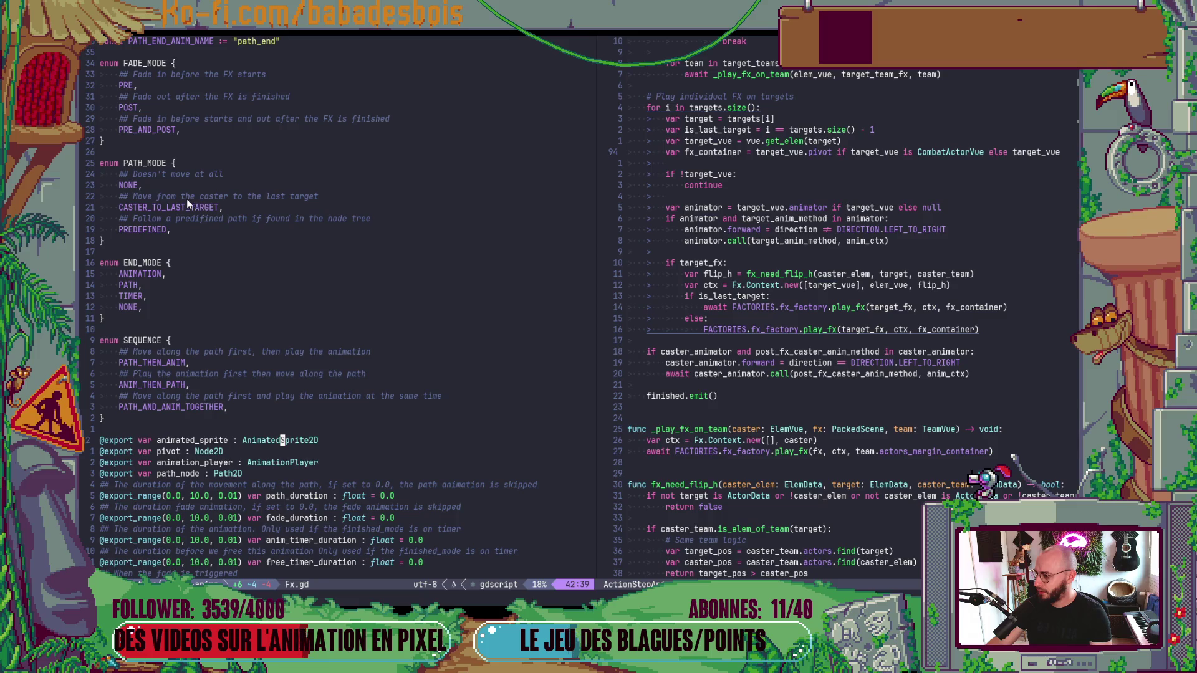
pyautogui.scroll(-7, 169, 181)
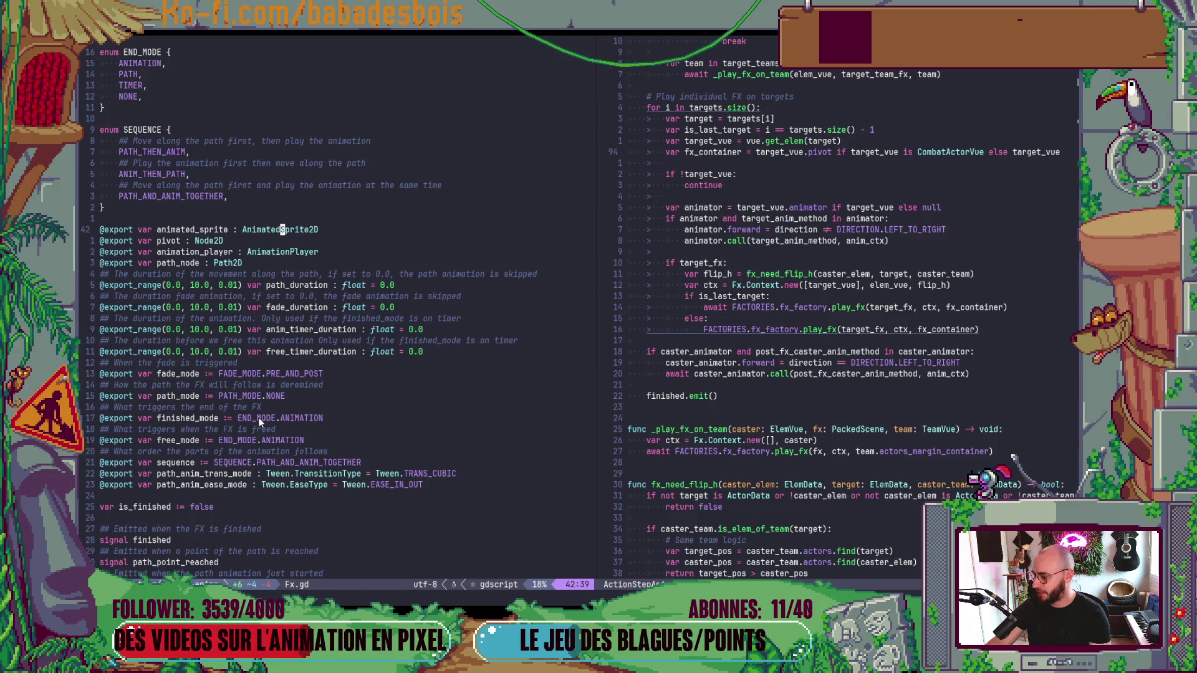
pyautogui.click(430, 484)
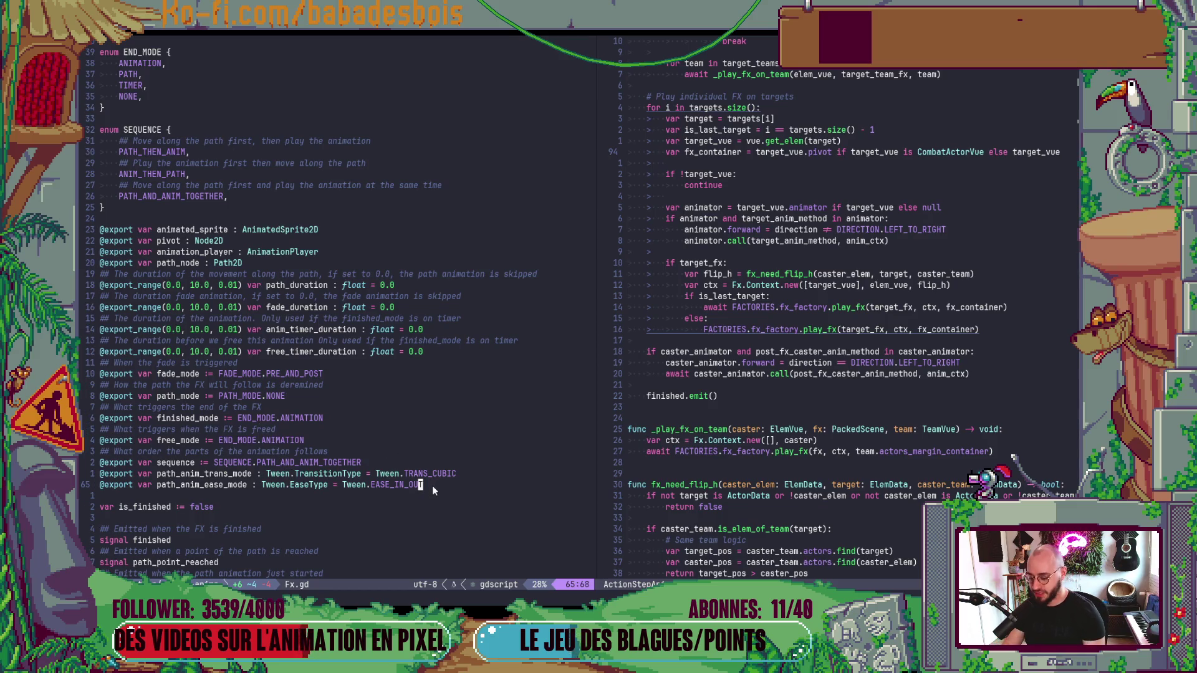
pyautogui.write('o')
pyautogui.write('@expor')
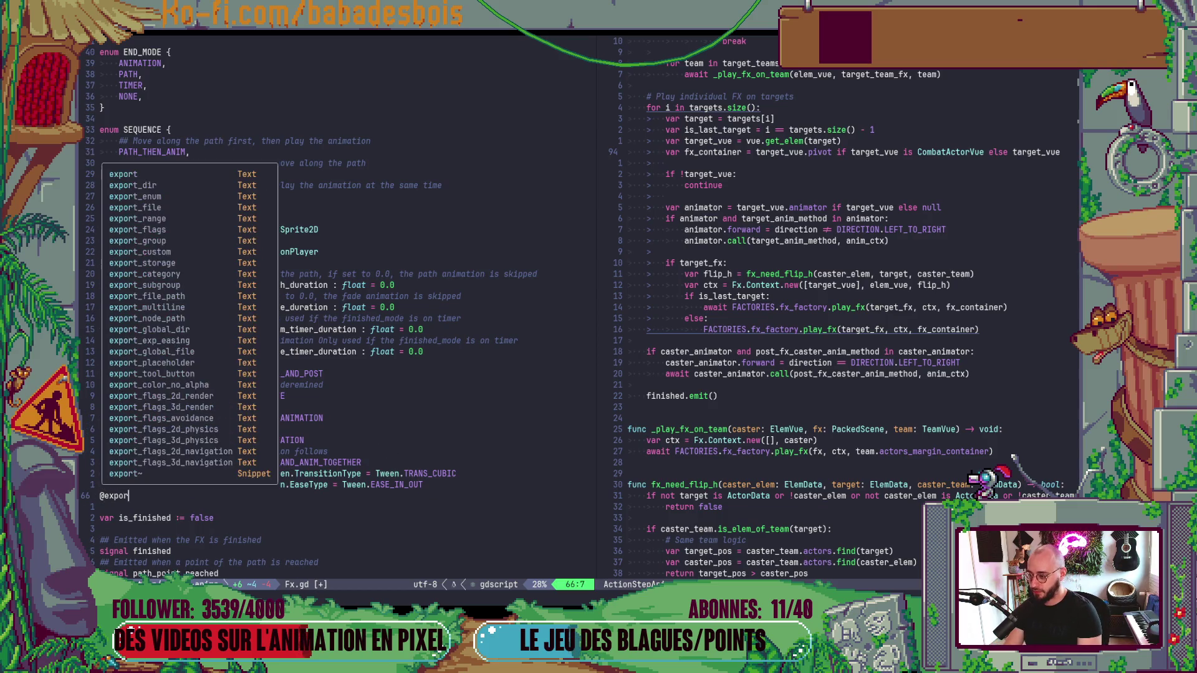
pyautogui.write('t follow_target_movement :')
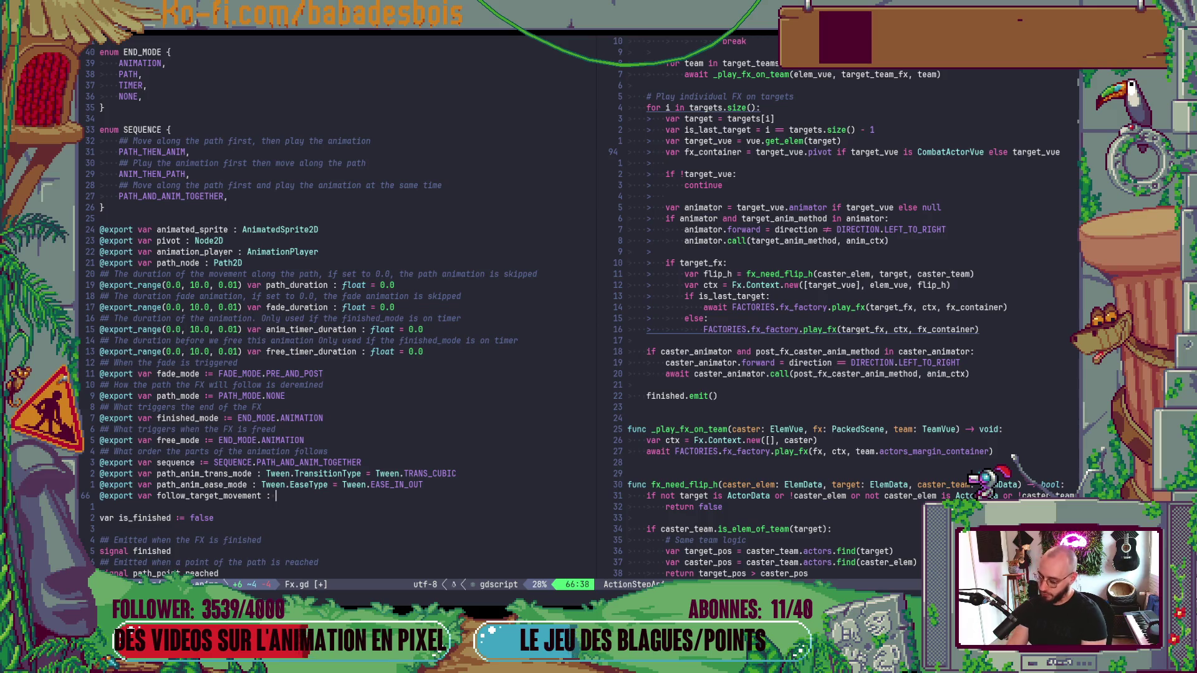
pyautogui.write('= false')
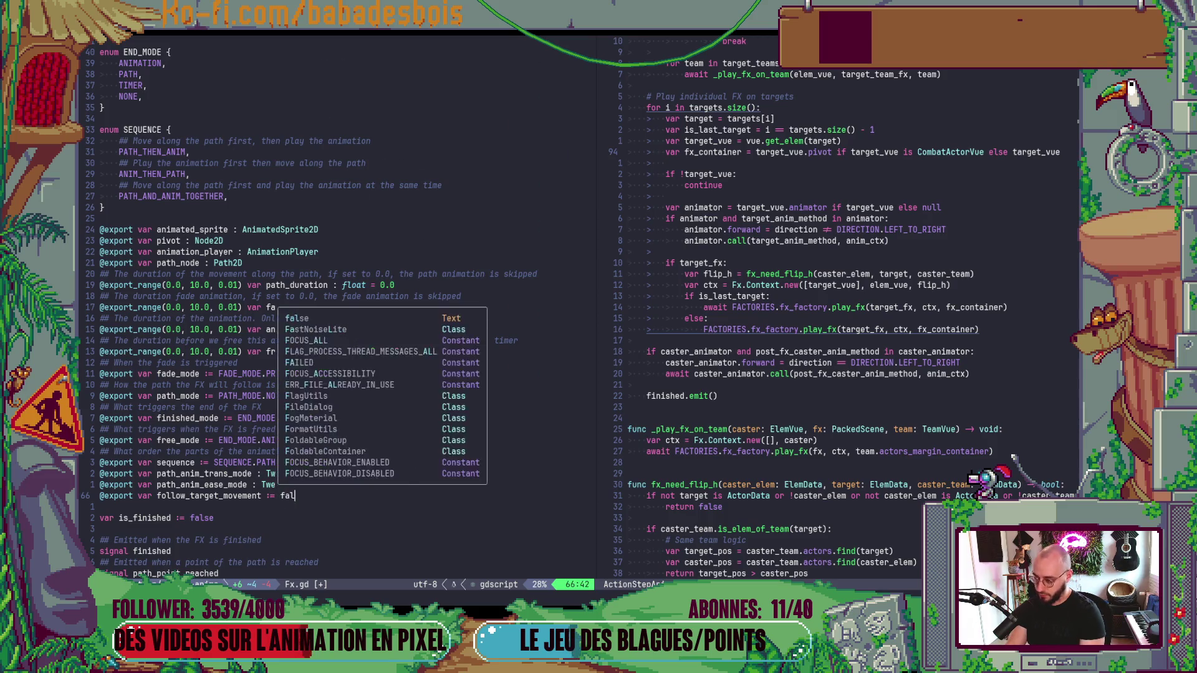
pyautogui.press('Escape')
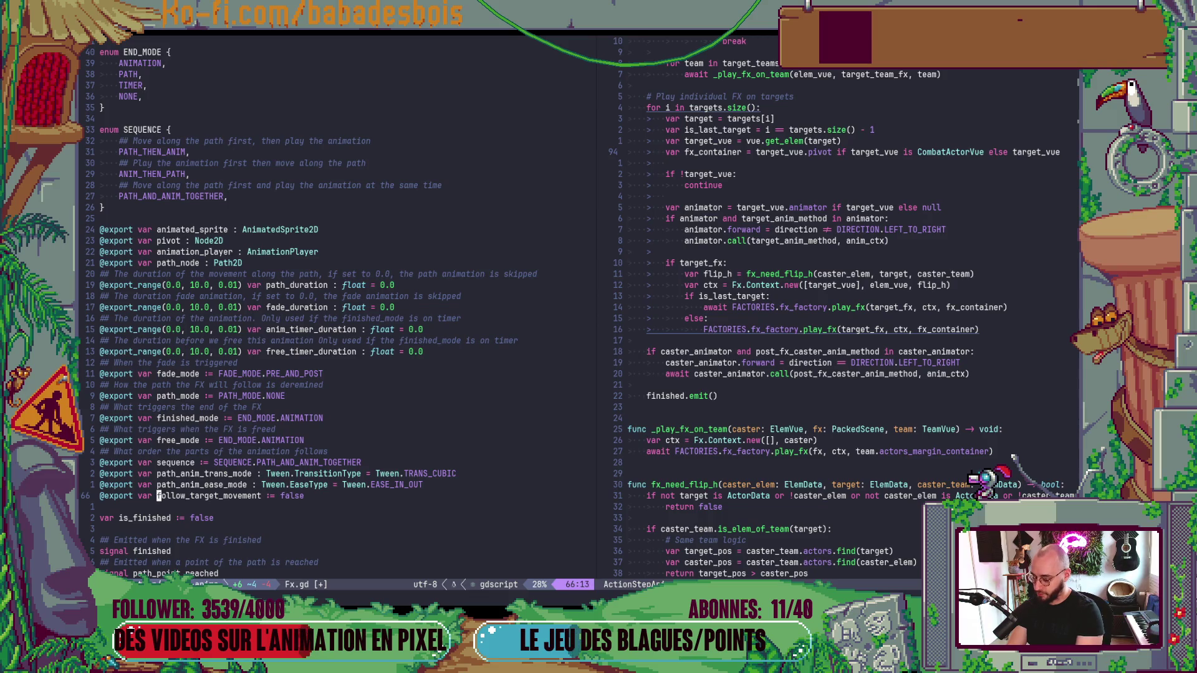
pyautogui.hotkey('ctrl', 'w')
pyautogui.press('l')
pyautogui.press('j')
pyautogui.press('j')
pyautogui.press('j')
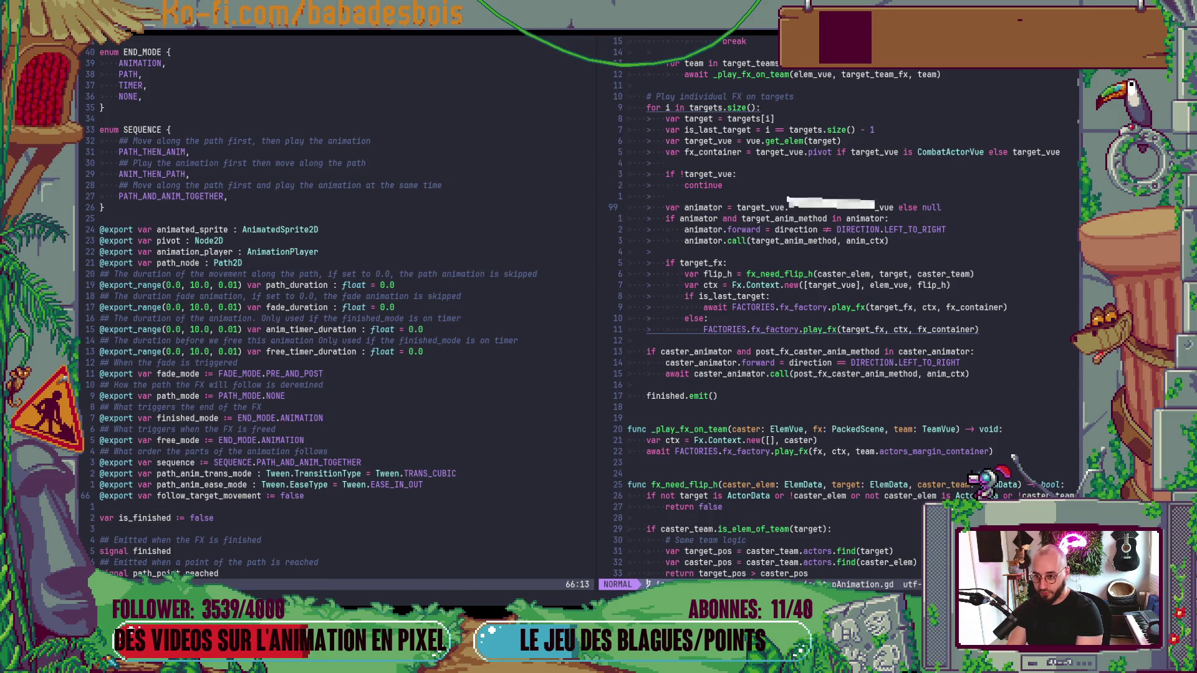
pyautogui.press('$')
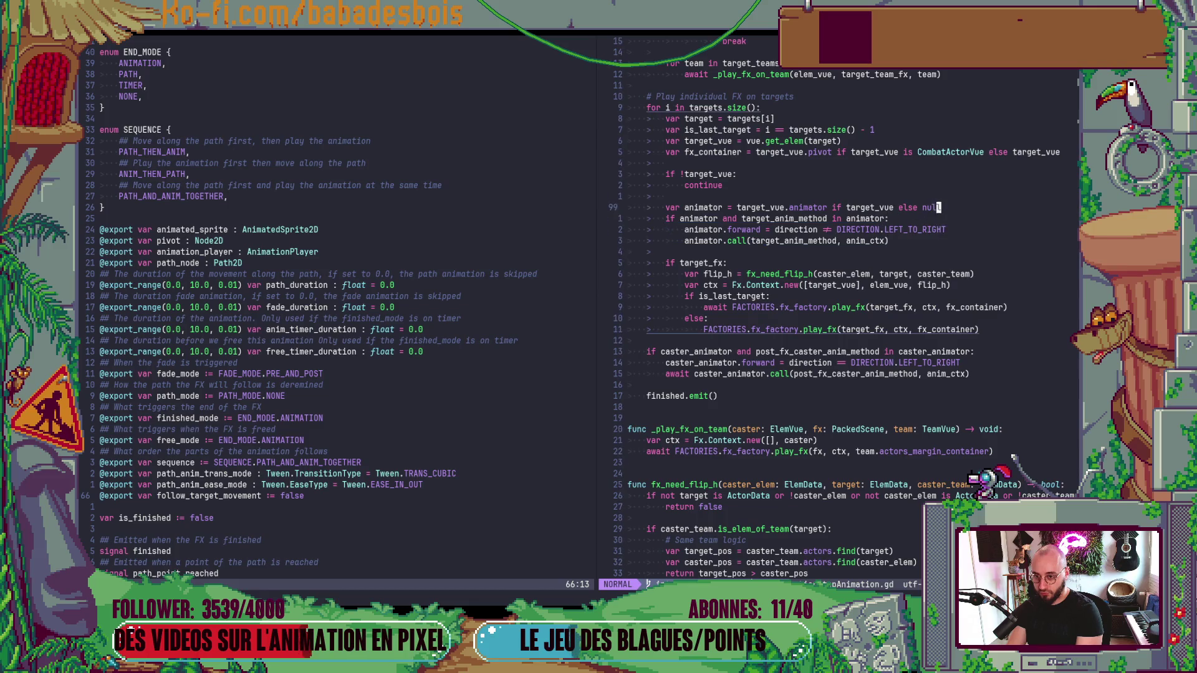
pyautogui.press('5k')
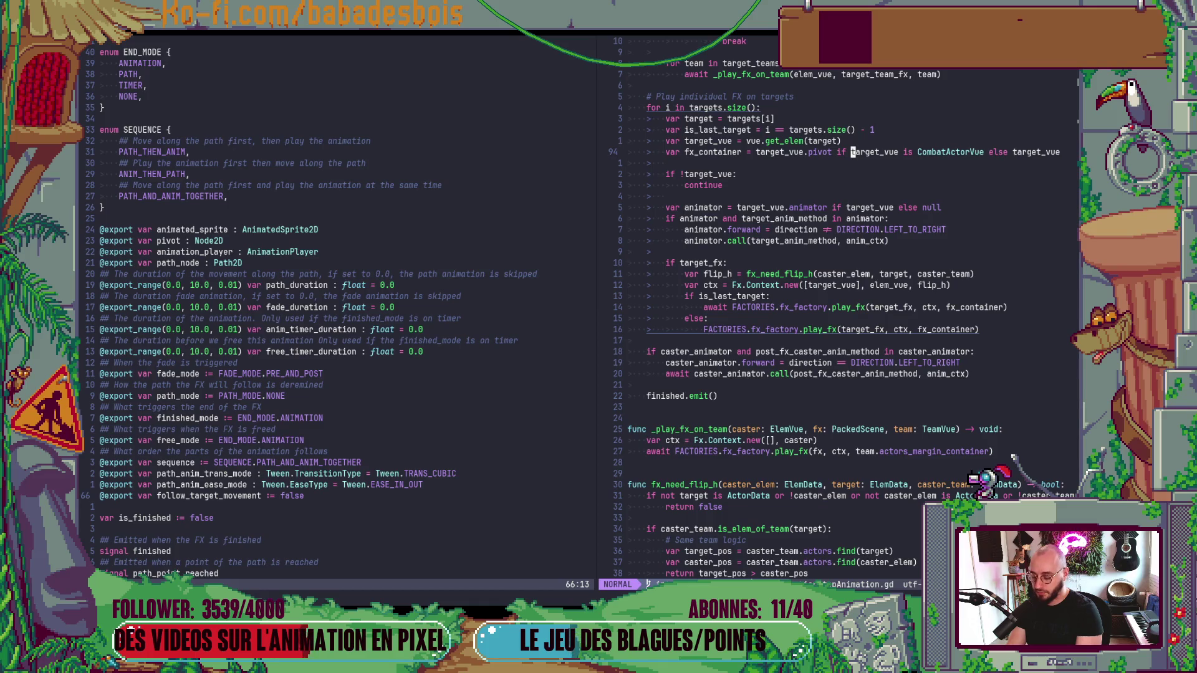
pyautogui.press('i')
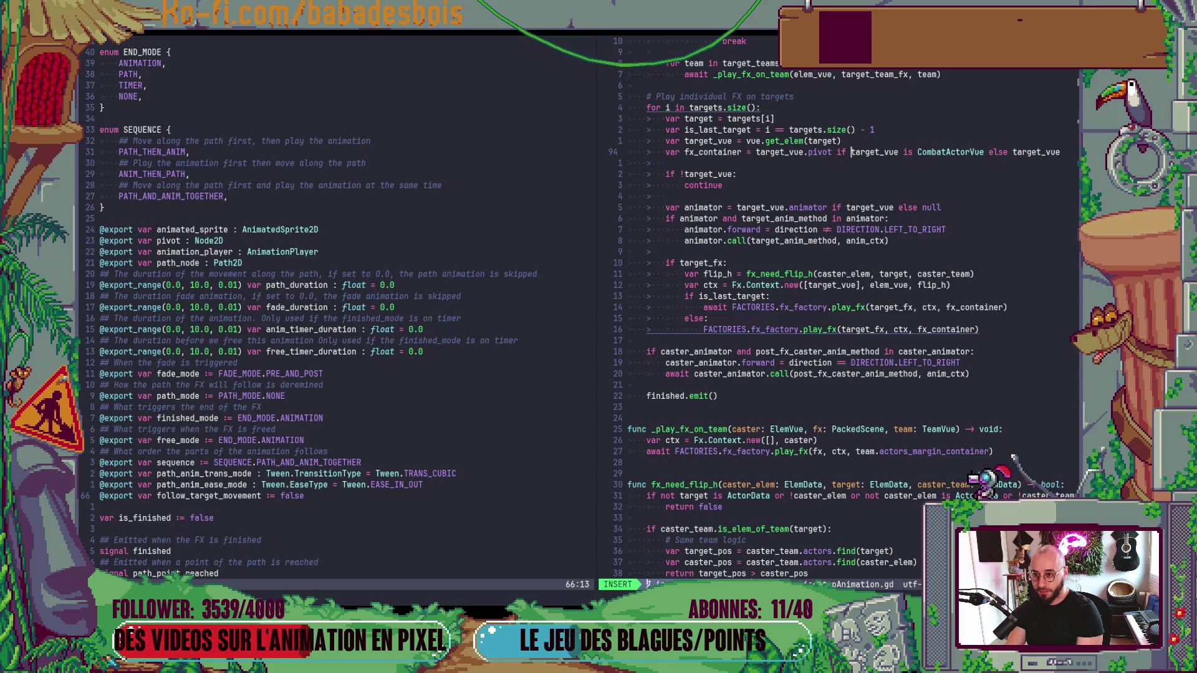
pyautogui.write('tar')
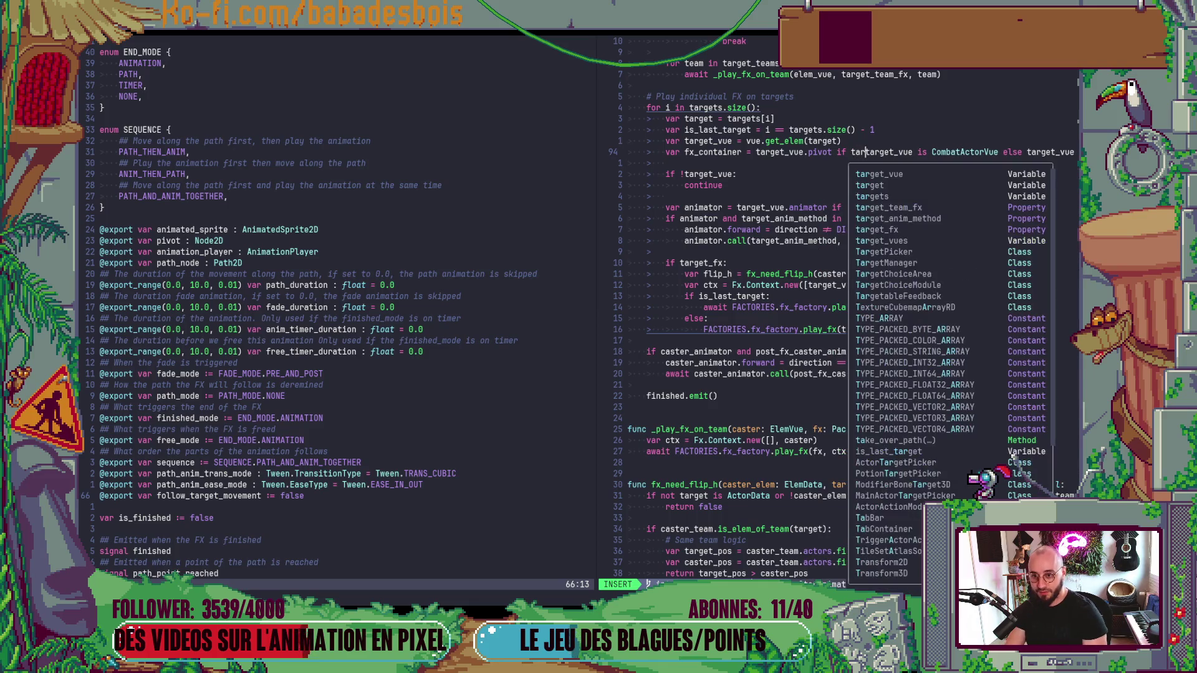
pyautogui.write('get_fx.fo')
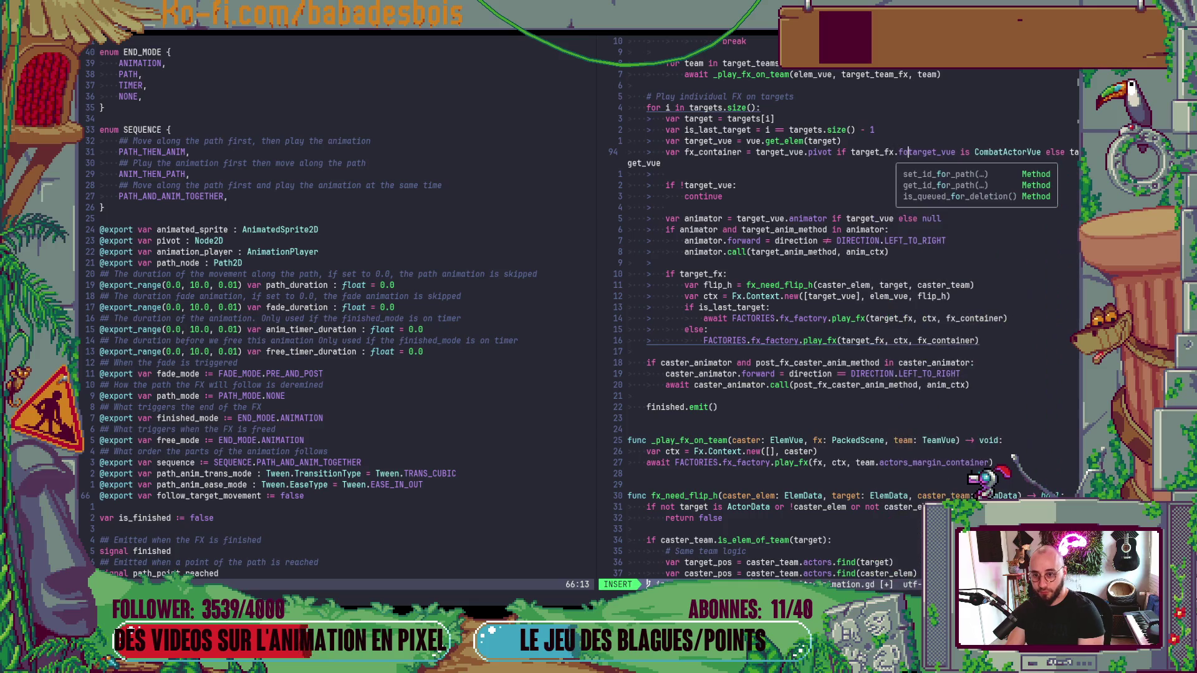
pyautogui.press('BackSpace')
pyautogui.press('BackSpace')
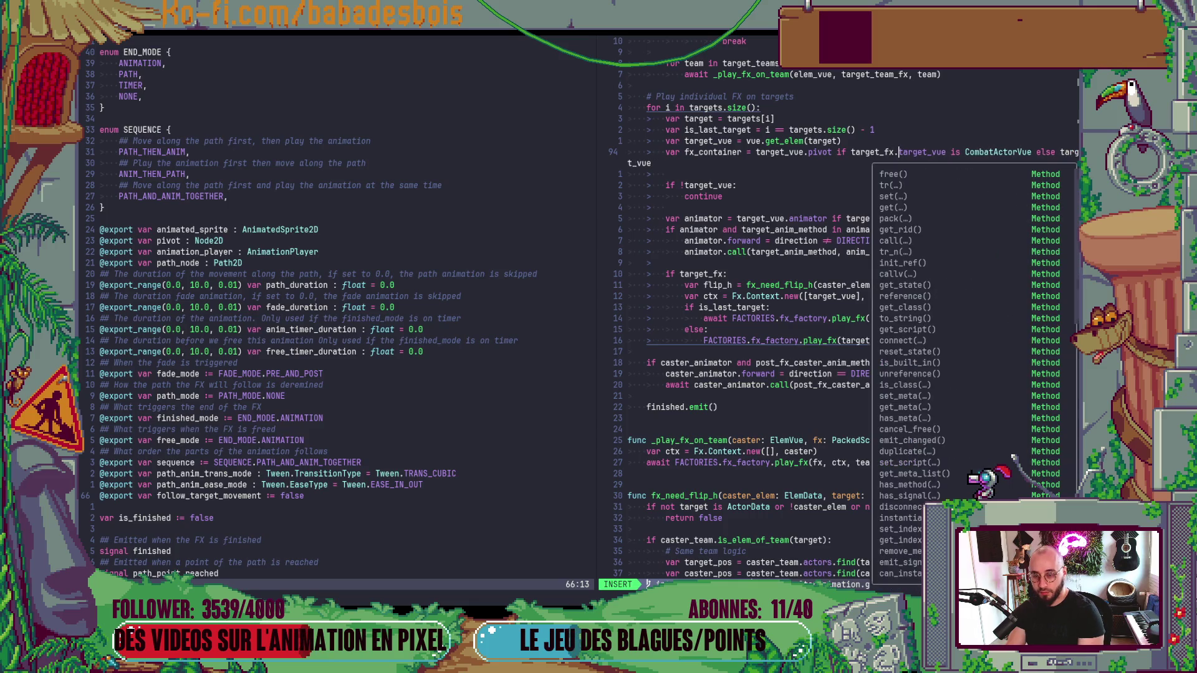
pyautogui.press('Escape')
pyautogui.hotkey('ctrl', 'o')
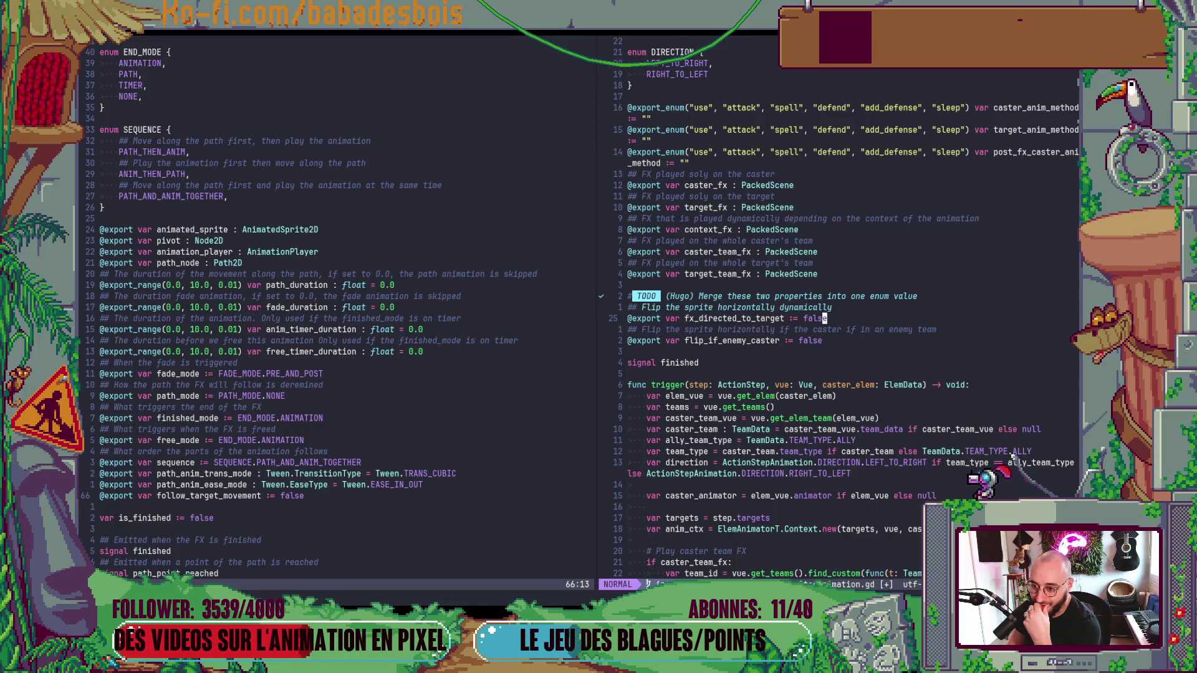
pyautogui.hotkey('ctrl', 'd')
pyautogui.hotkey('ctrl', 'd')
pyautogui.hotkey('ctrl', 'd')
pyautogui.hotkey('ctrl', 'u')
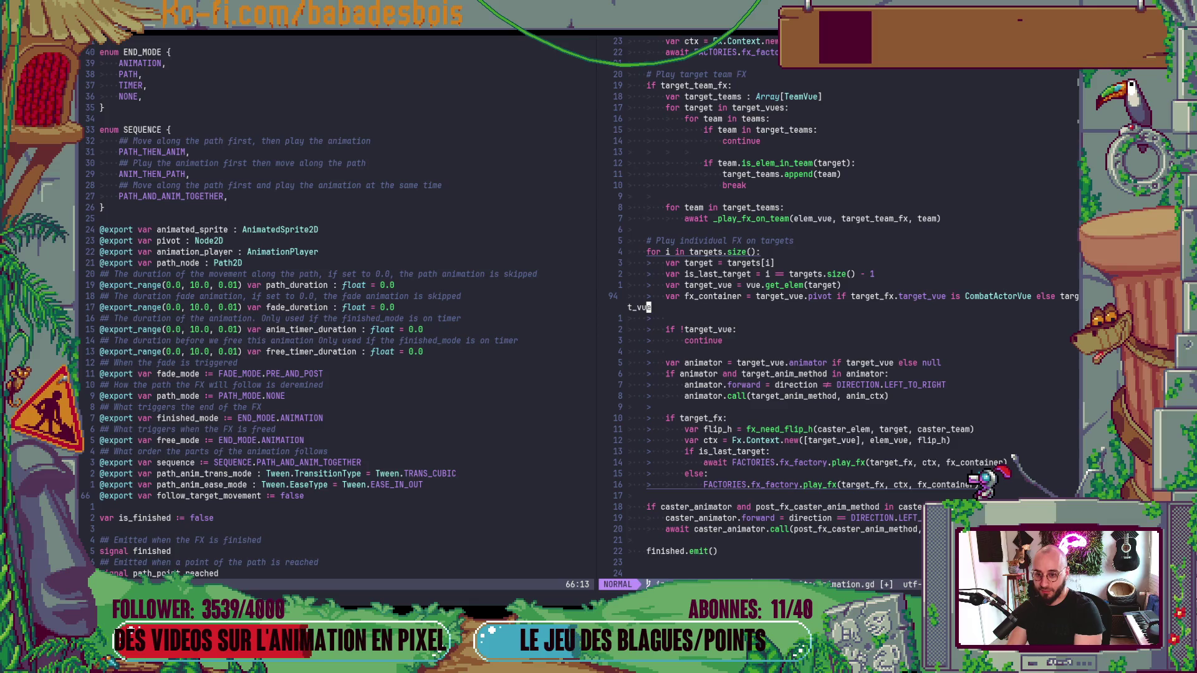
pyautogui.press('u')
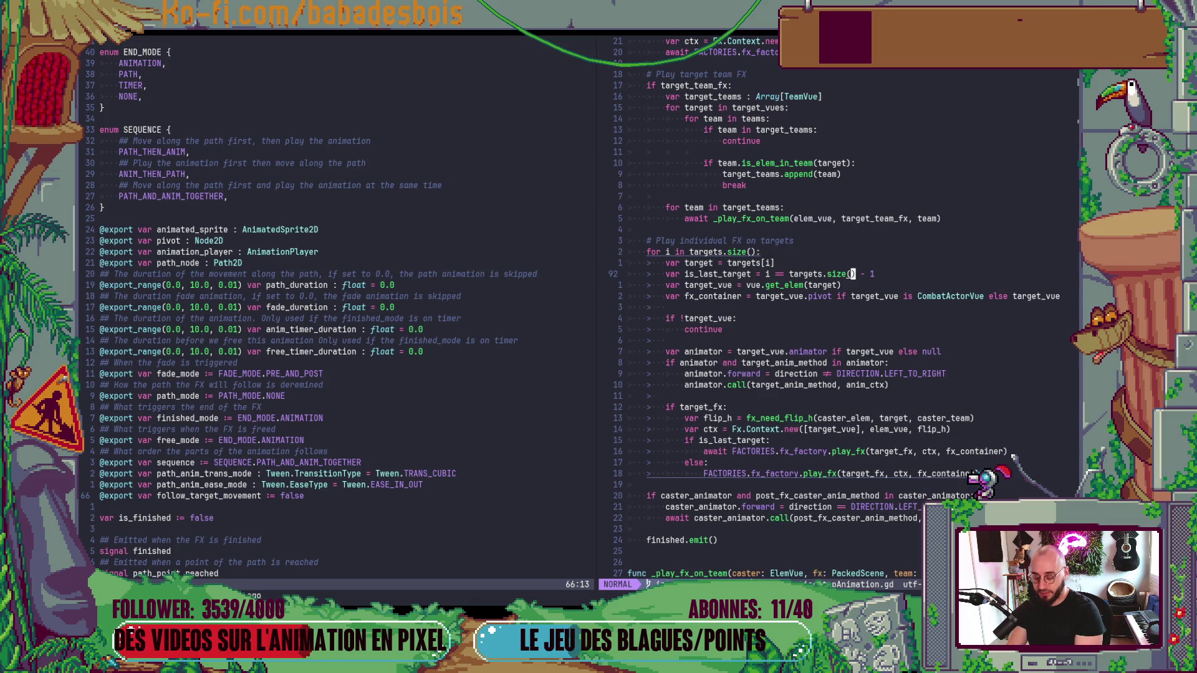
pyautogui.write('/target_fx')
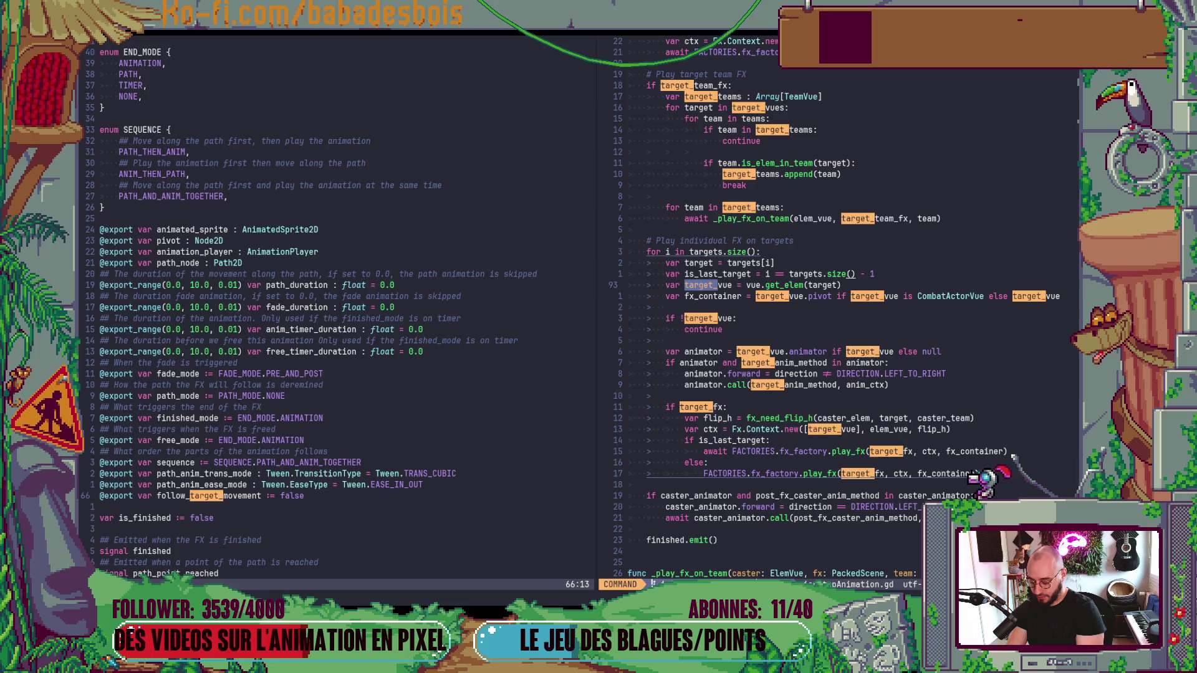
pyautogui.press('Return')
pyautogui.press('N')
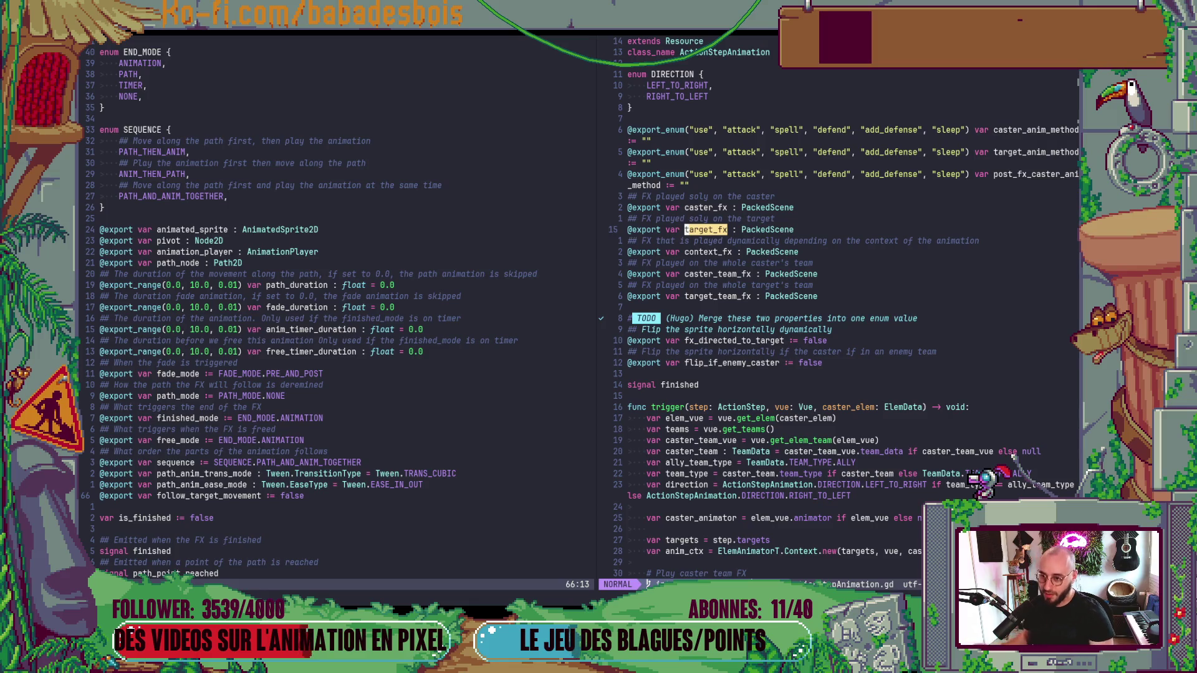
pyautogui.scroll(-12, 440, 490)
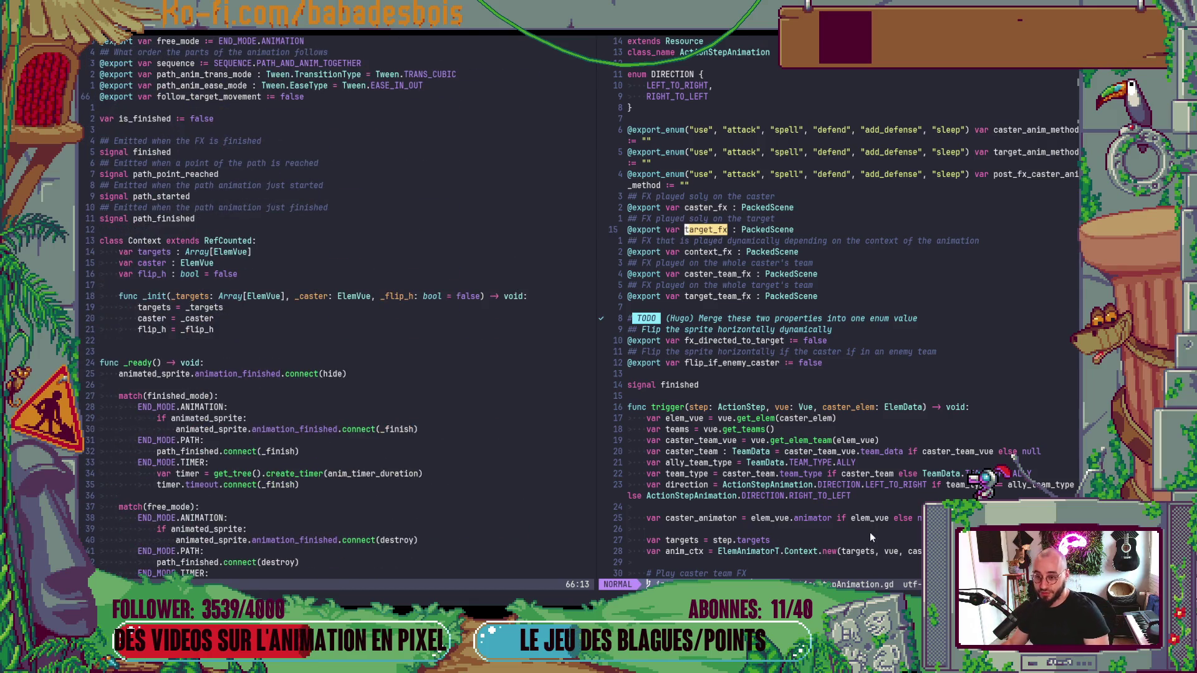
pyautogui.scroll(-16, 870, 517)
pyautogui.scroll(-9, 867, 485)
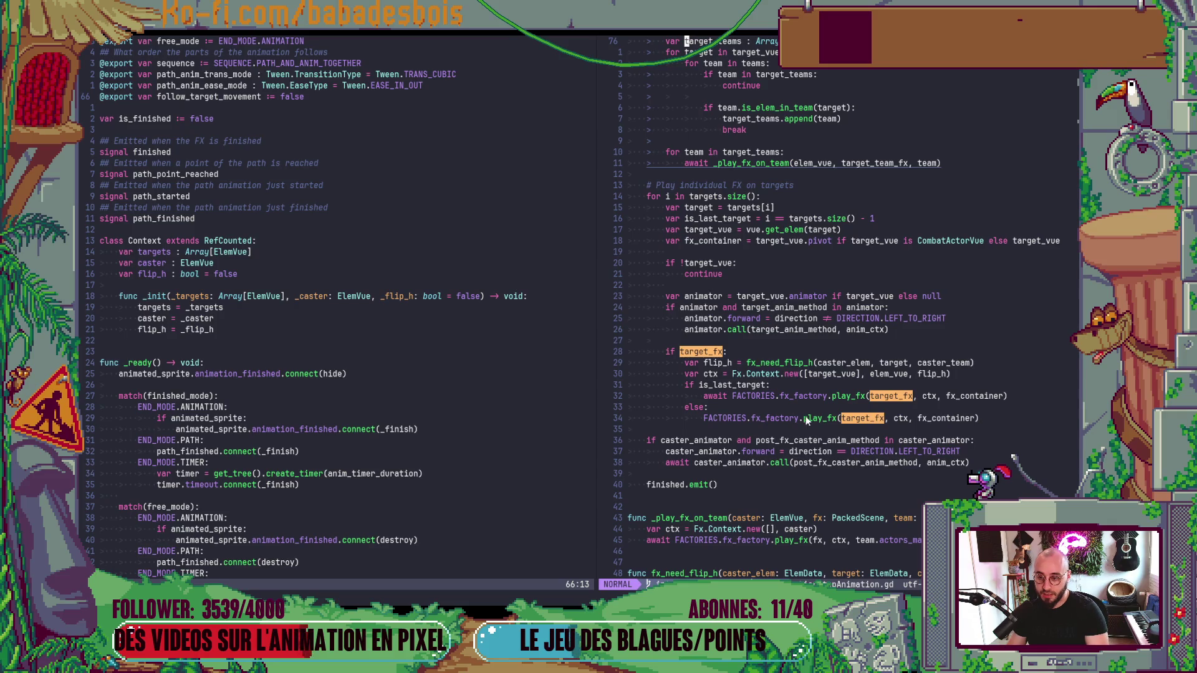
# Step: Delete the fx_container assignment line in the targets loop
pyautogui.click(762, 241)
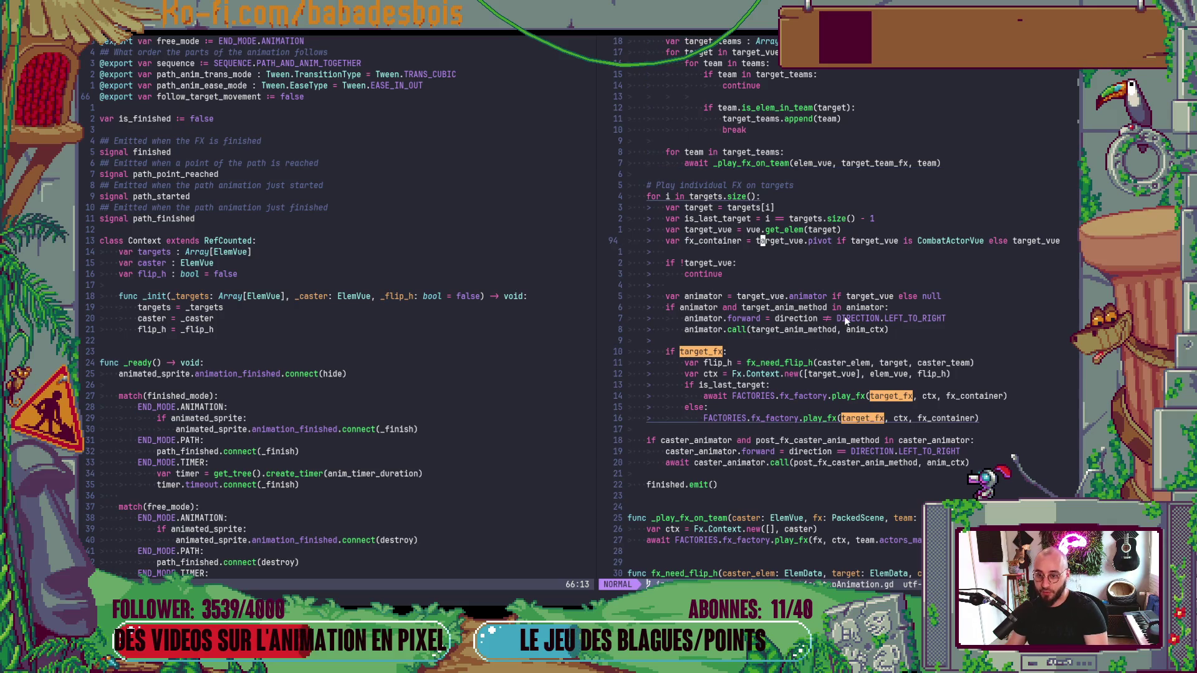
pyautogui.press('$')
pyautogui.press('b')
pyautogui.press('b')
pyautogui.press('b')
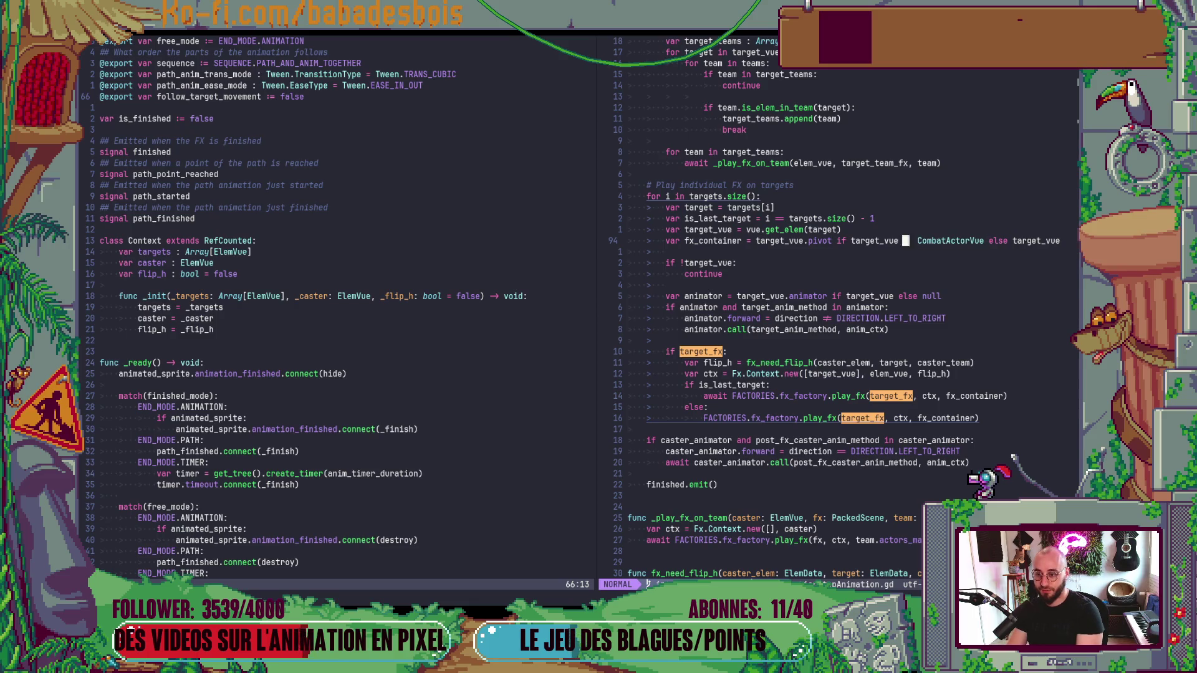
pyautogui.press('d')
pyautogui.press('d')
# Step: Change the argument of both play_fx calls to target_vue
pyautogui.press('j')
pyautogui.press('j')
pyautogui.press('j')
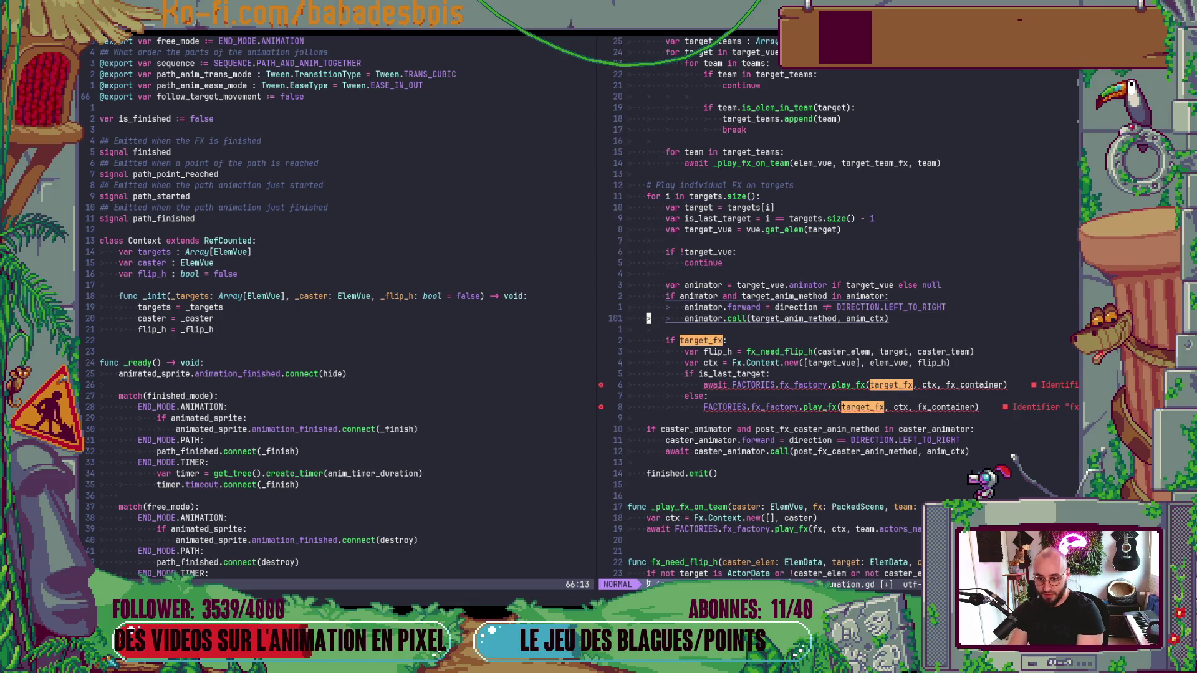
pyautogui.press('j')
pyautogui.press('j')
pyautogui.press('j')
pyautogui.write('cw')
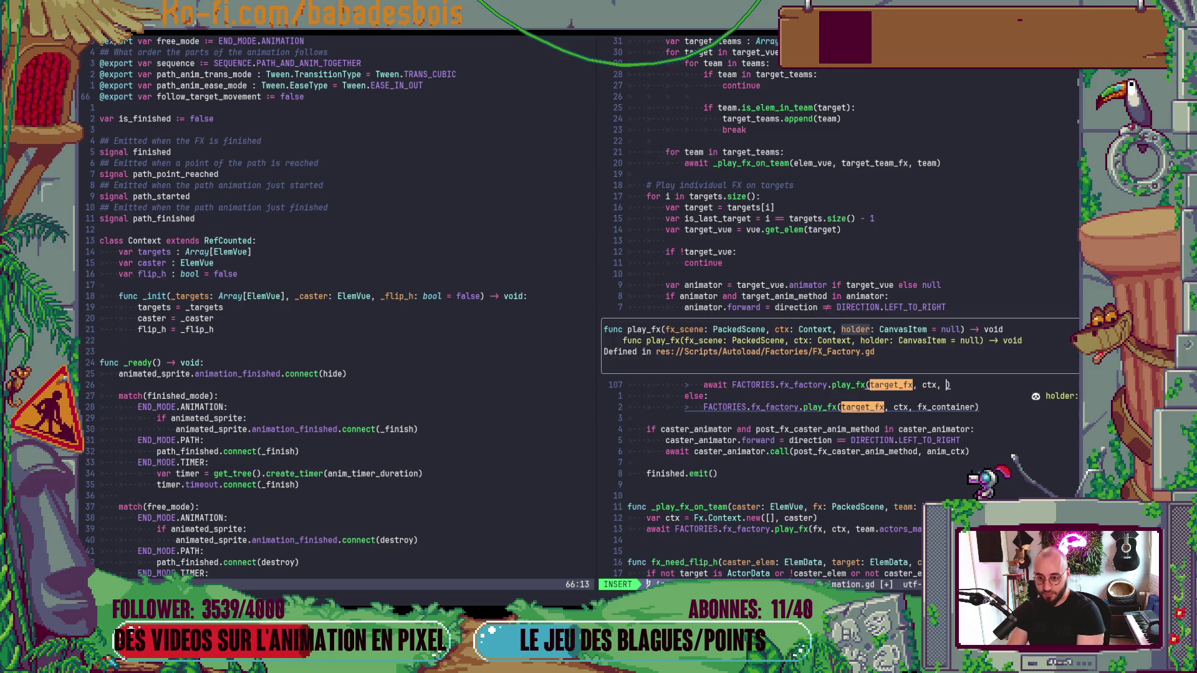
pyautogui.write('arget_vue')
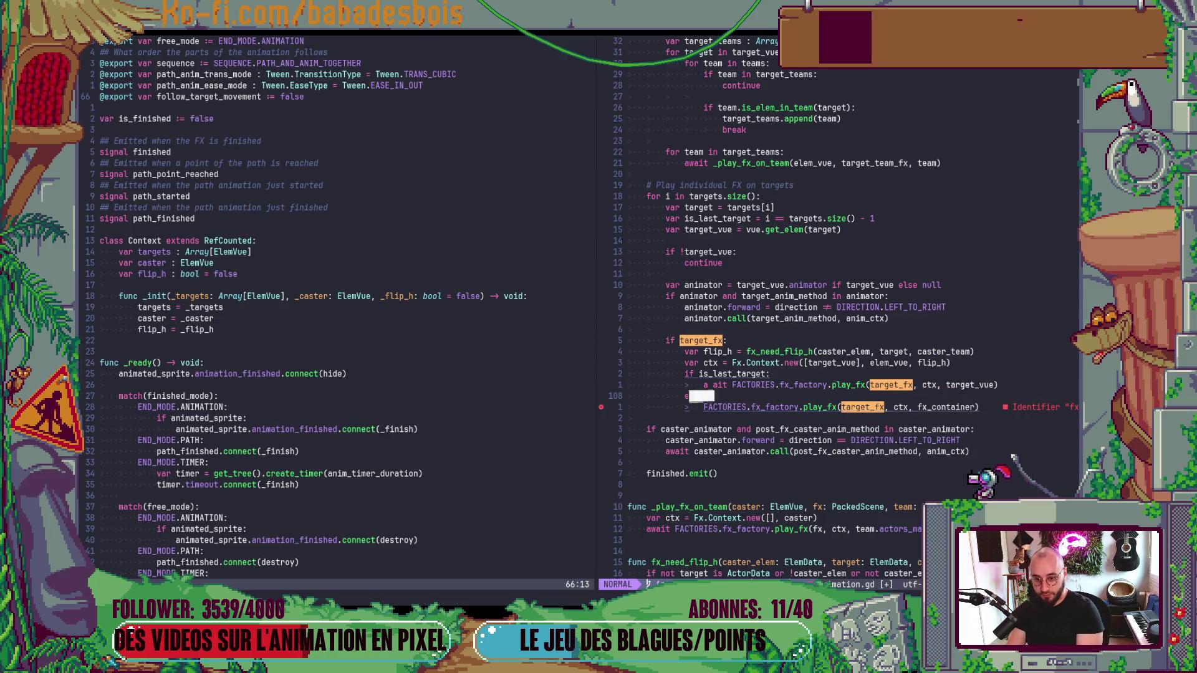
pyautogui.press('Escape')
pyautogui.write('bcwtarget_vu')
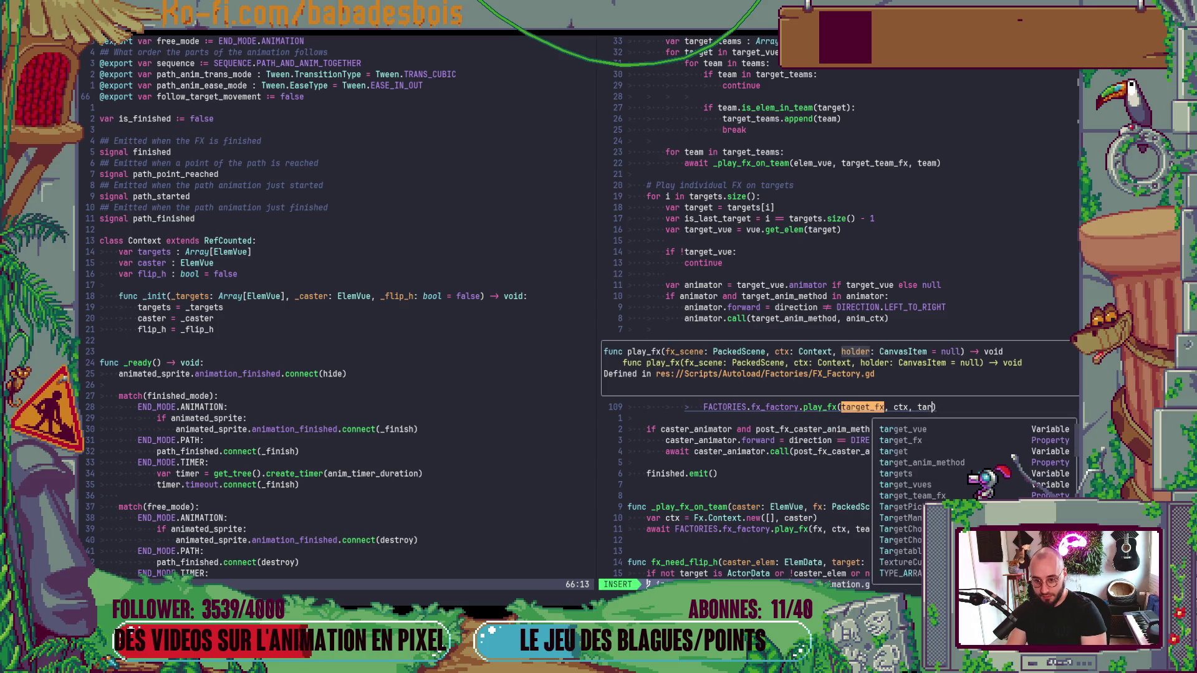
pyautogui.write('e')
pyautogui.press('Escape')
pyautogui.press('k')
# Step: Clear the search highlights and jump to the play_fx definition in FX_Factory
pyautogui.press(':')
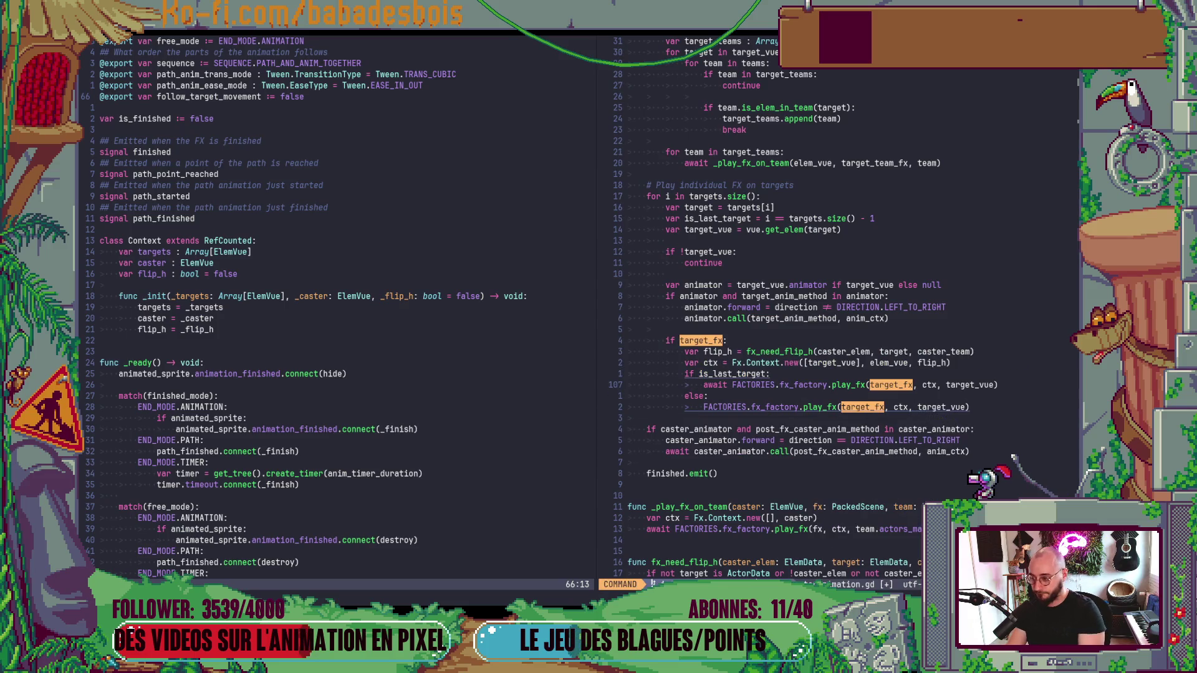
pyautogui.press('Escape')
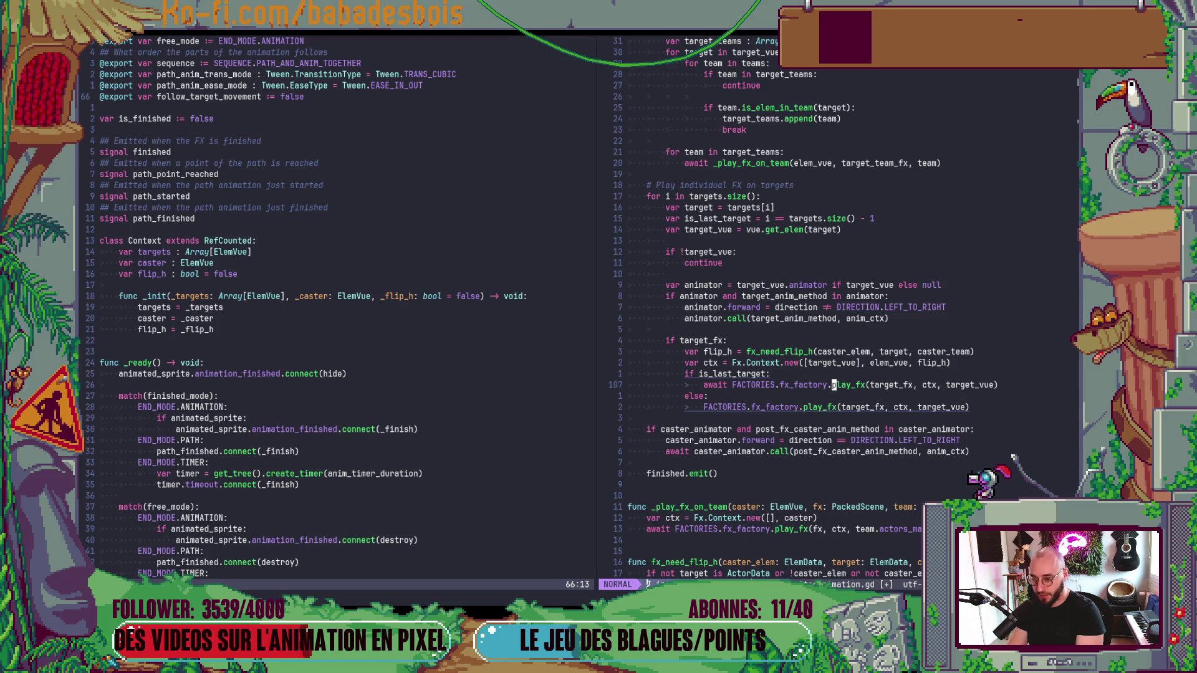
pyautogui.press('g')
pyautogui.press('d')
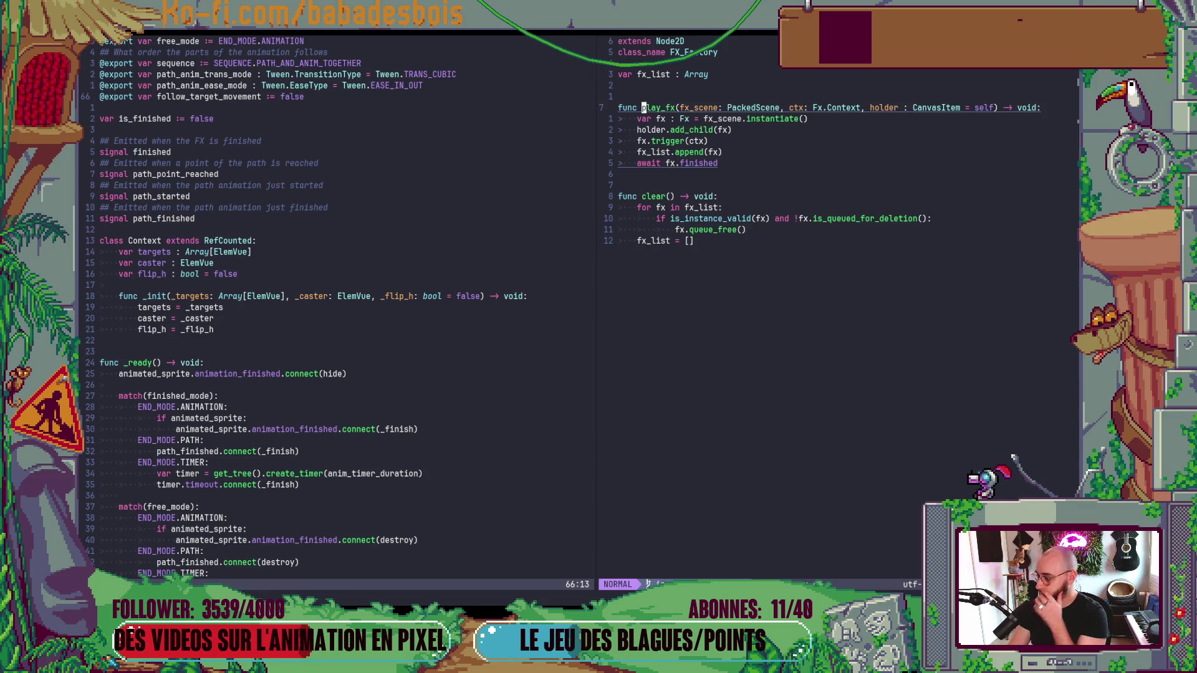
# Step: Write the ActionStepAnimation.gd buffer with :w
pyautogui.write(':w')
pyautogui.press('Return')
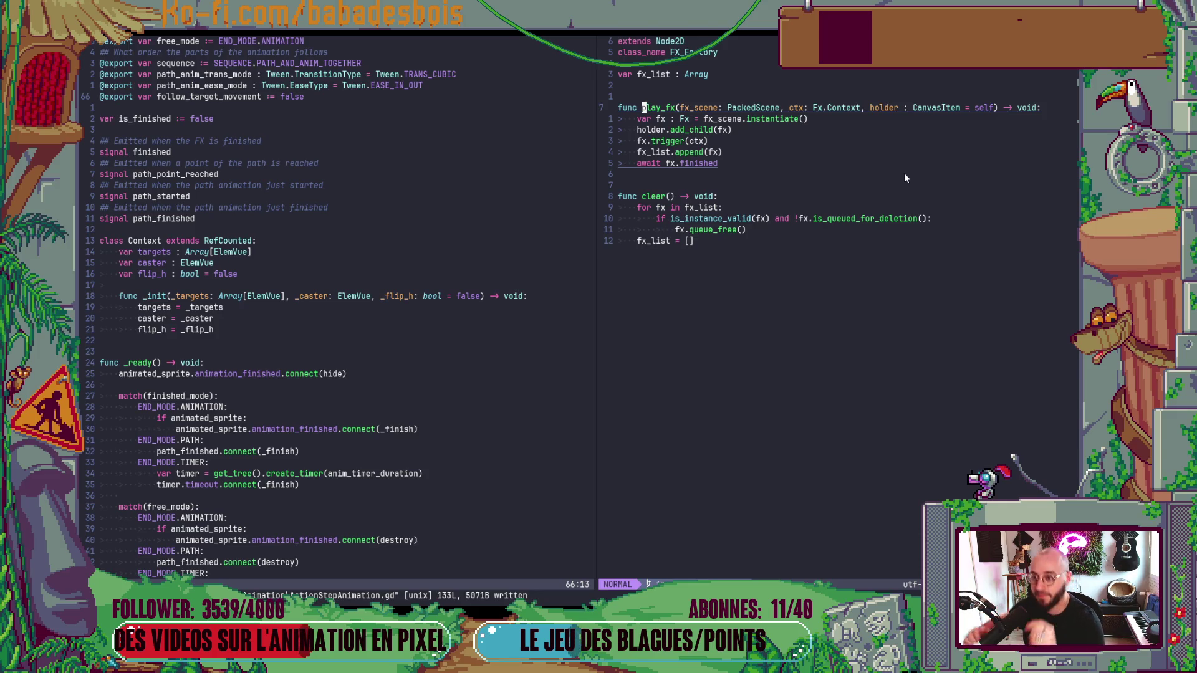
# Step: Start an if condition on fx.follow_target_movement that looks up the holder's pivot
pyautogui.write('h')
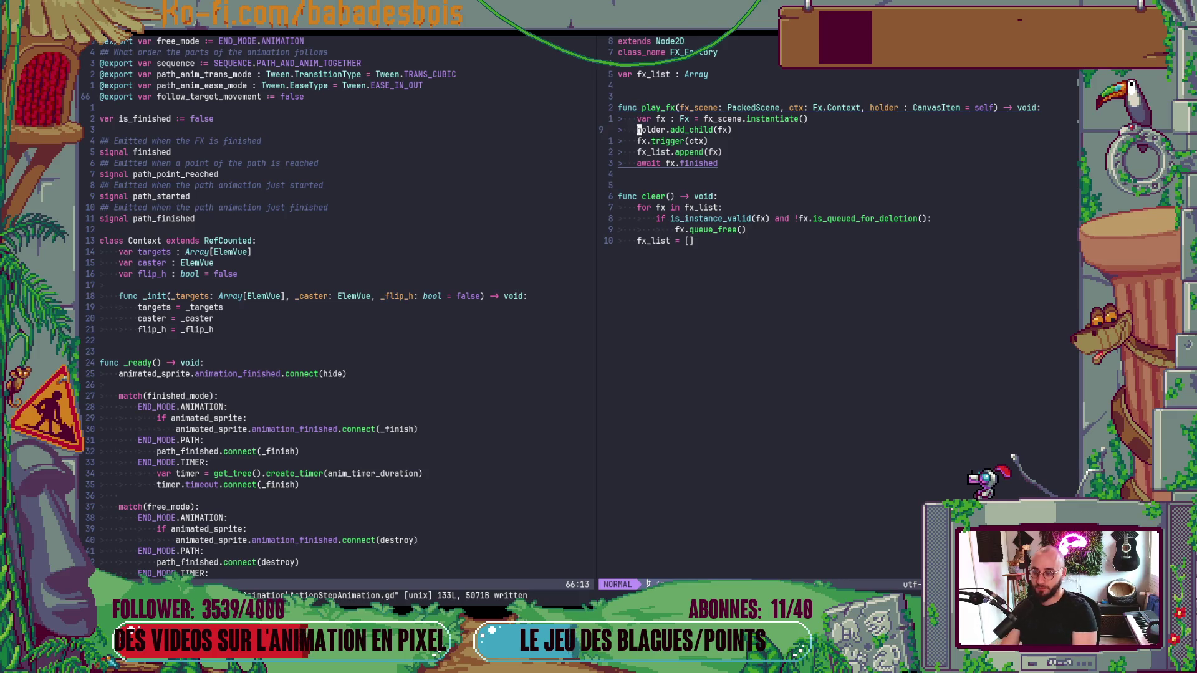
pyautogui.write('Oif fx.')
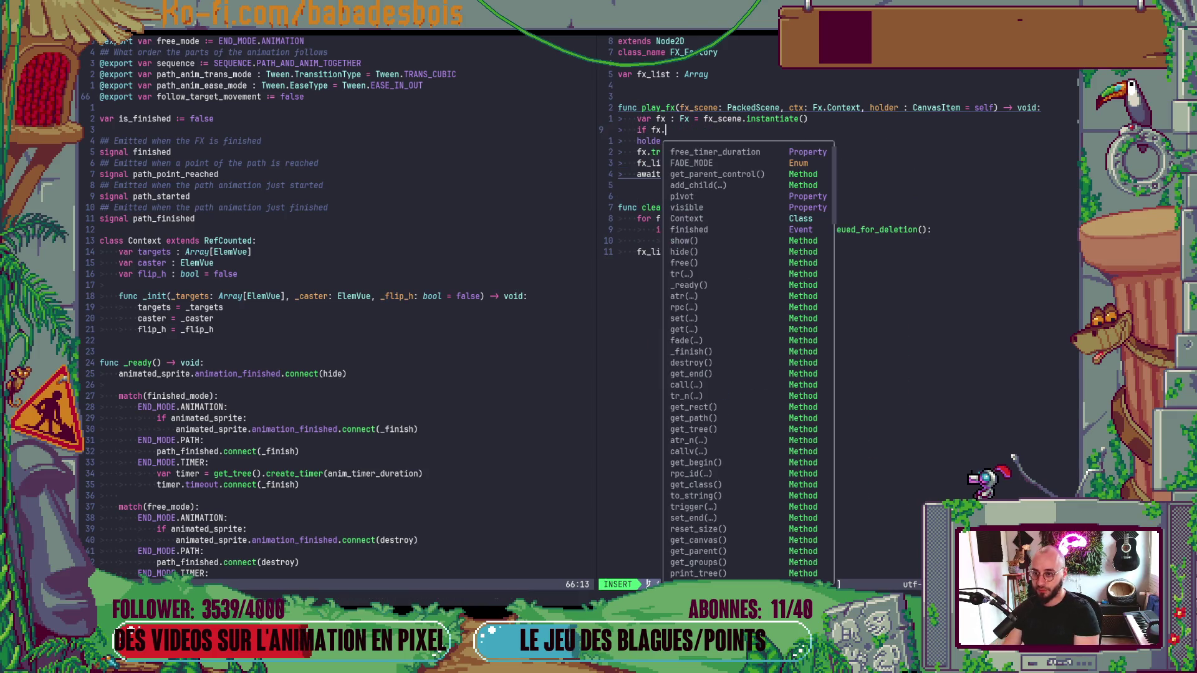
pyautogui.write('foll')
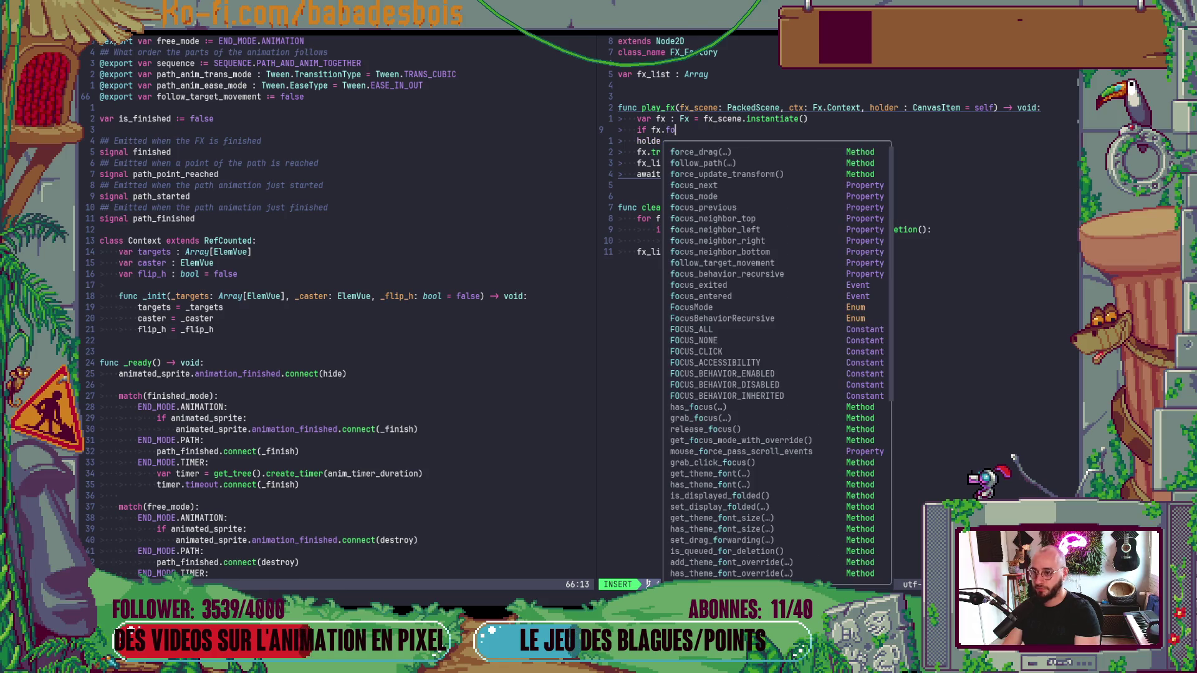
pyautogui.press('Down')
pyautogui.press('Return')
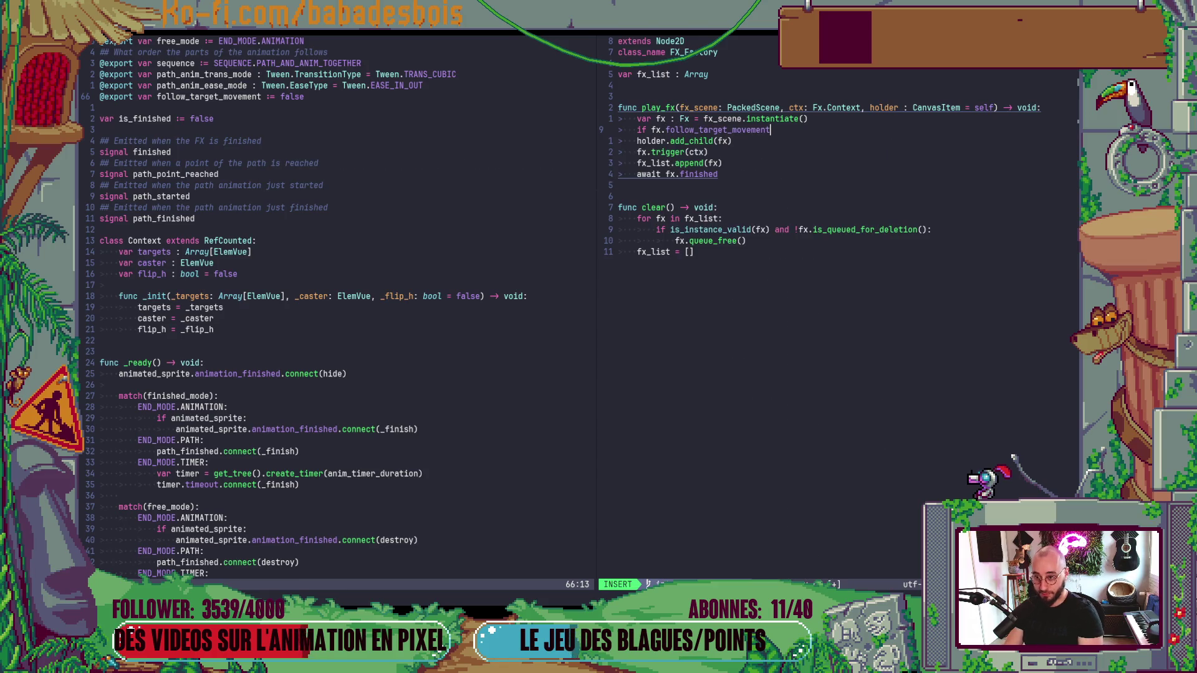
pyautogui.write(' and holder')
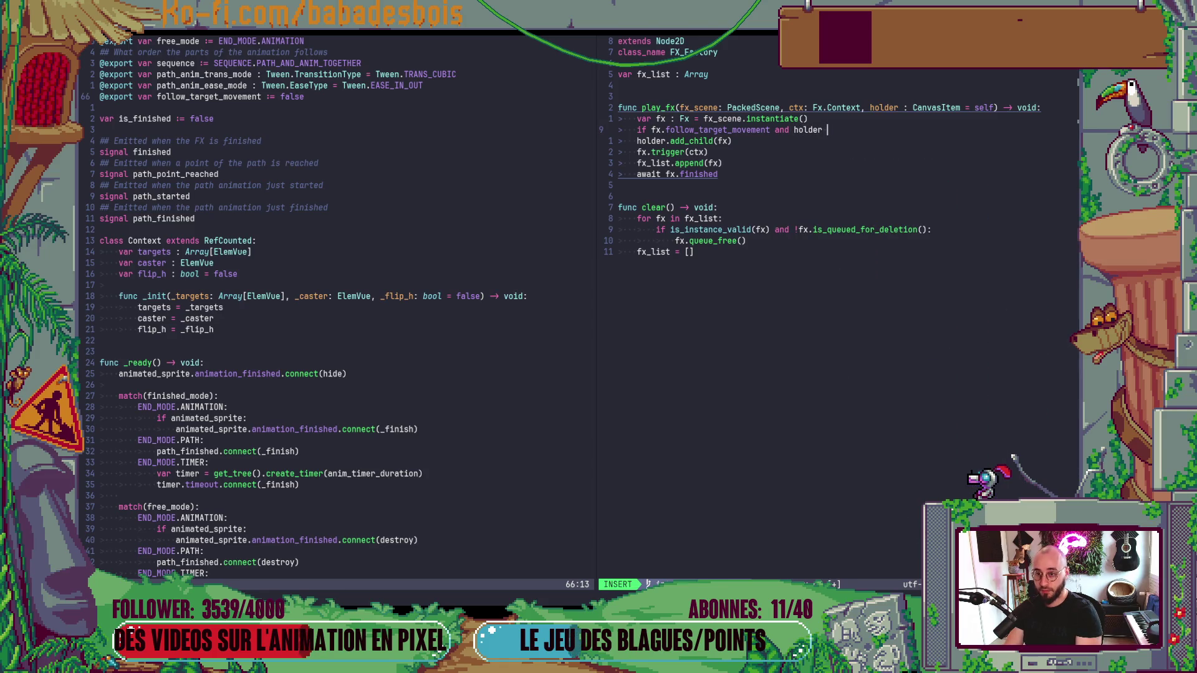
pyautogui.press('BackSpace')
pyautogui.write(',')
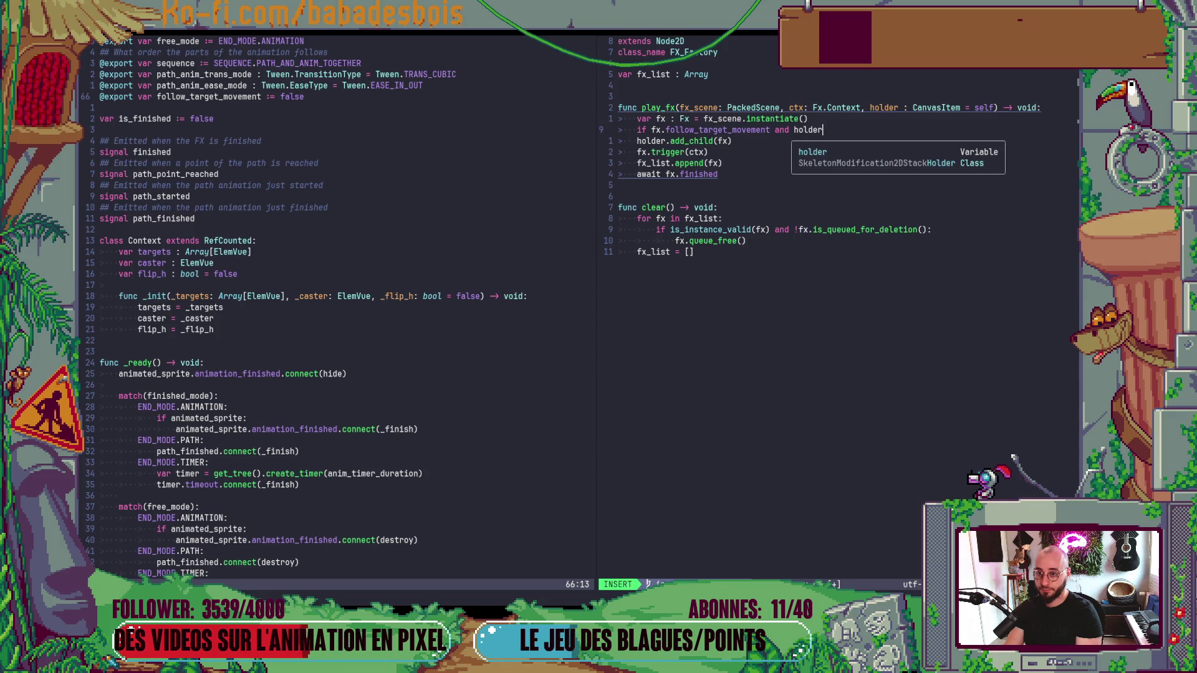
pyautogui.write('.has')
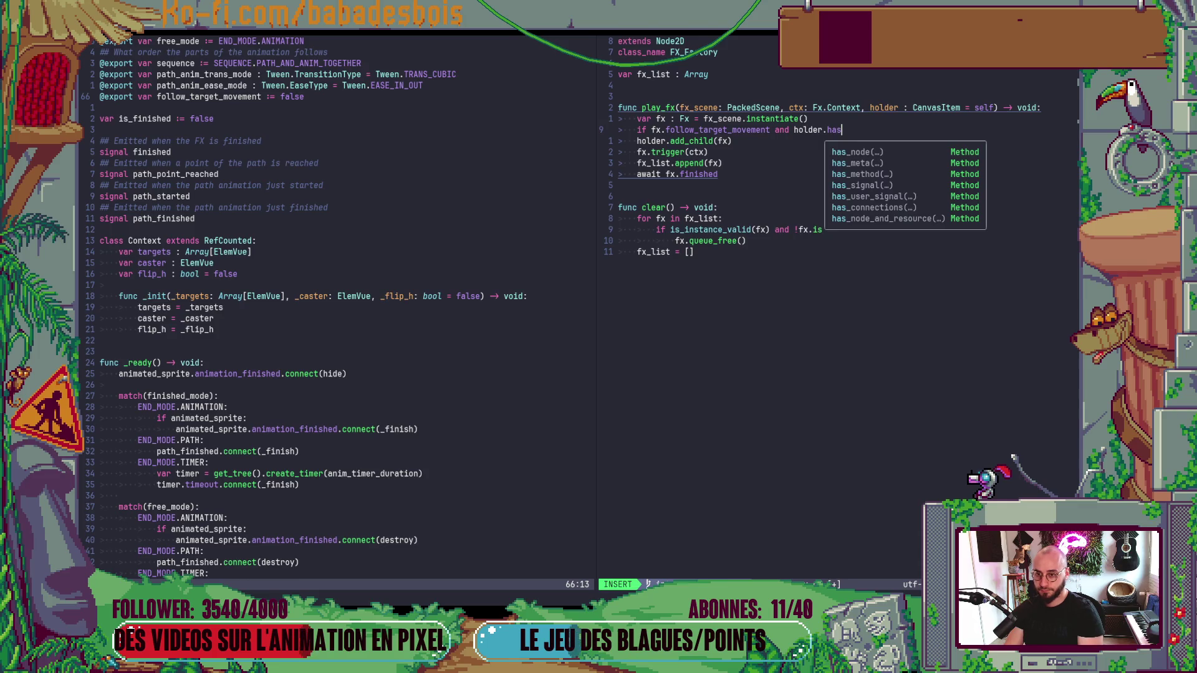
pyautogui.press('BackSpace')
pyautogui.press('BackSpace')
pyautogui.press('BackSpace')
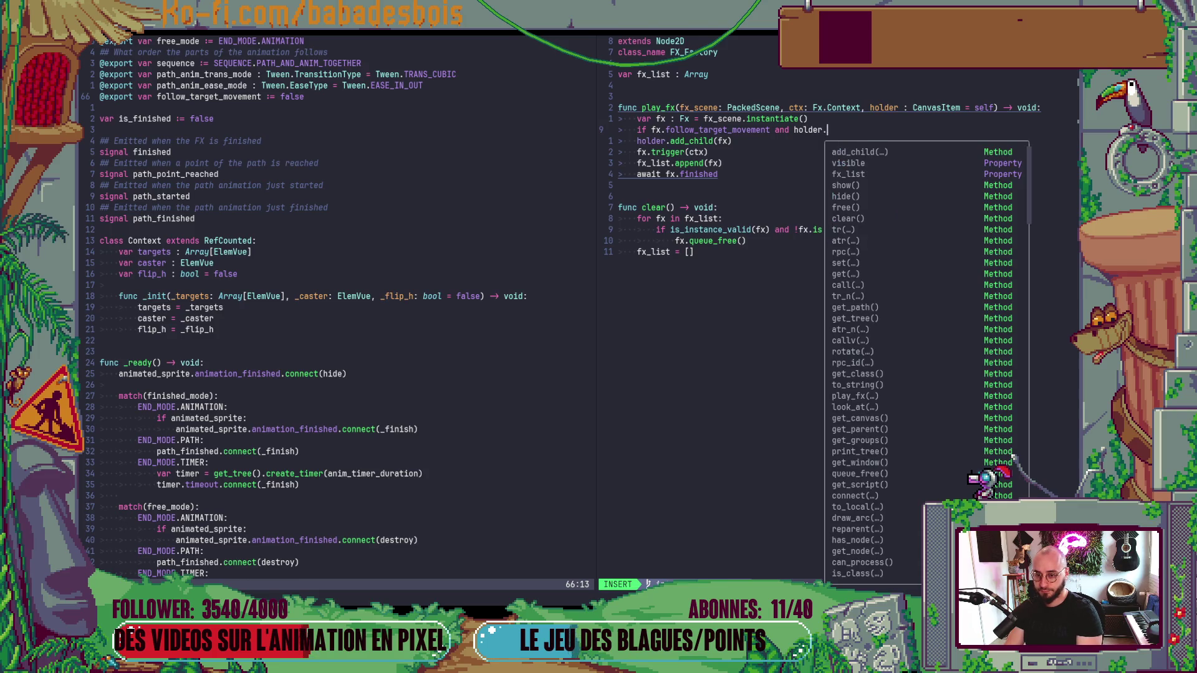
pyautogui.write('get_')
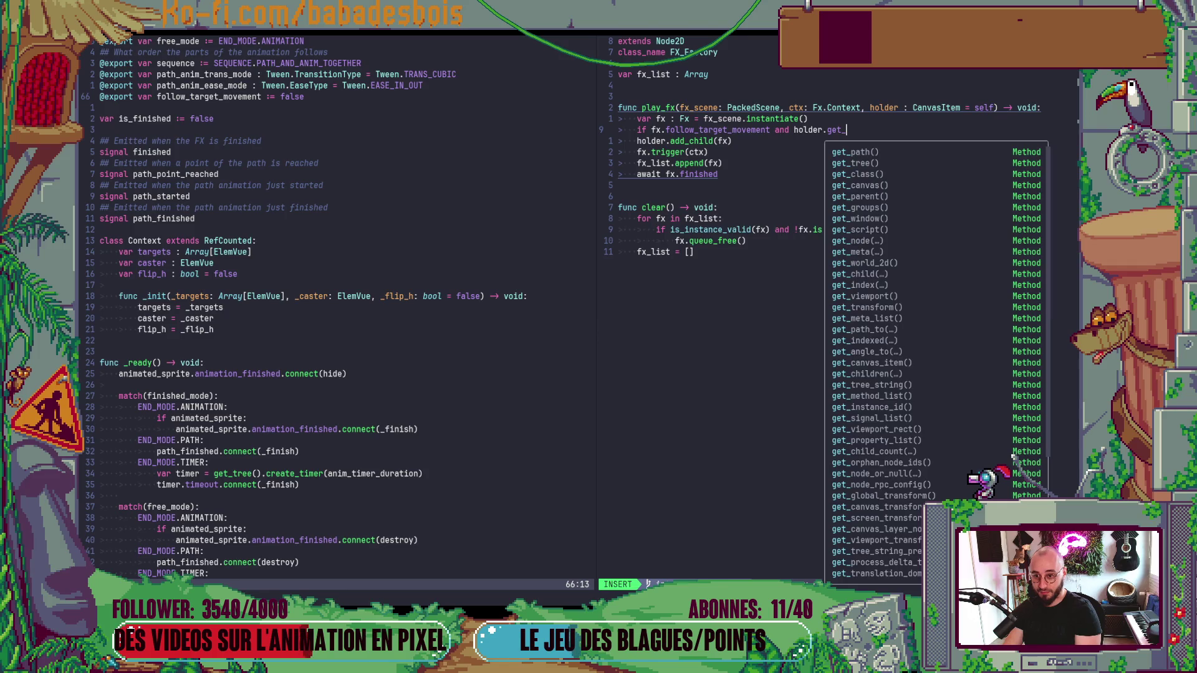
pyautogui.press('BackSpace')
pyautogui.write('(')
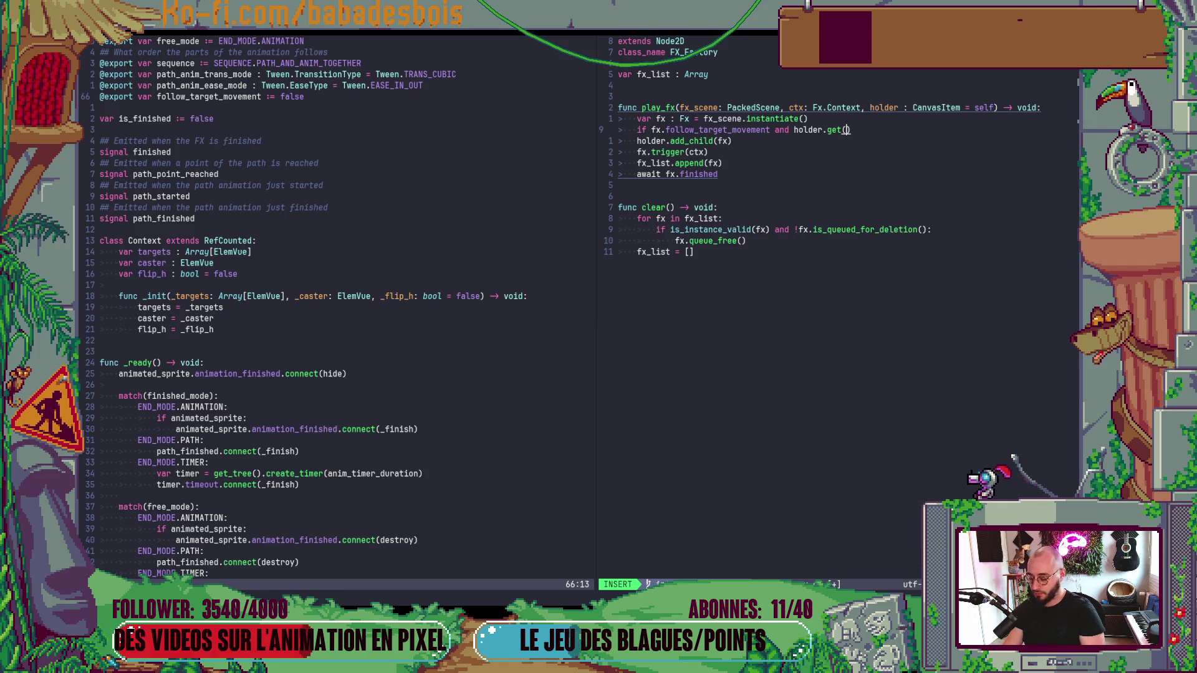
pyautogui.write('"pu')
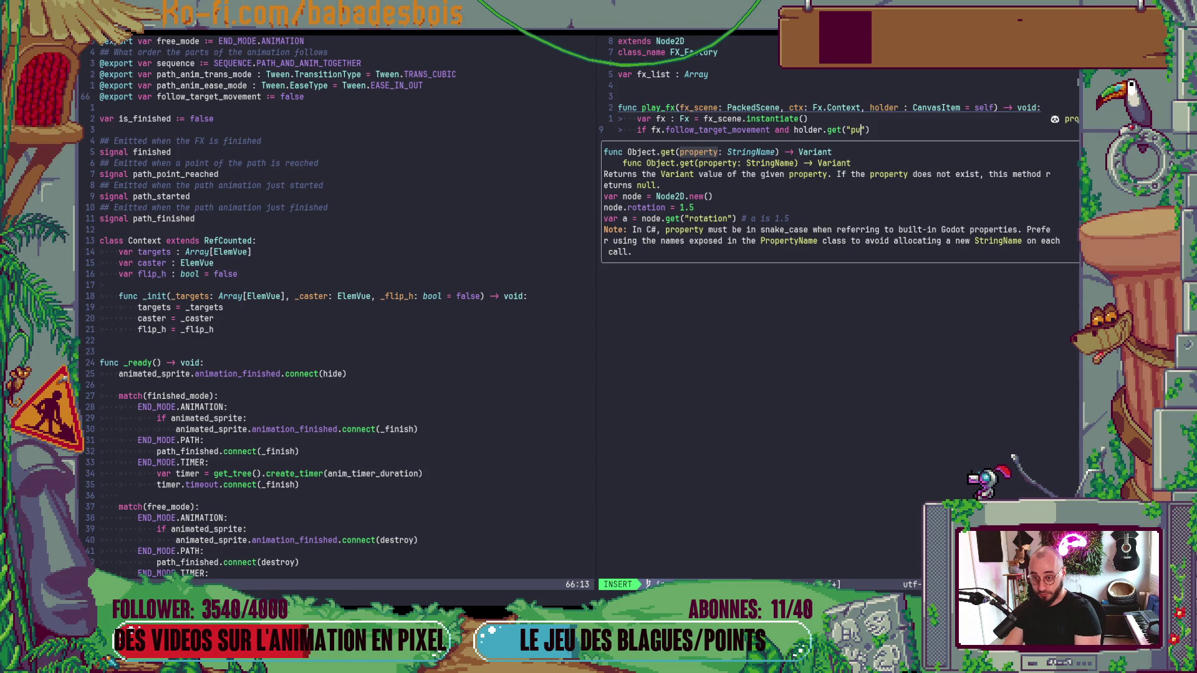
pyautogui.press('BackSpace')
pyautogui.write('ivot')
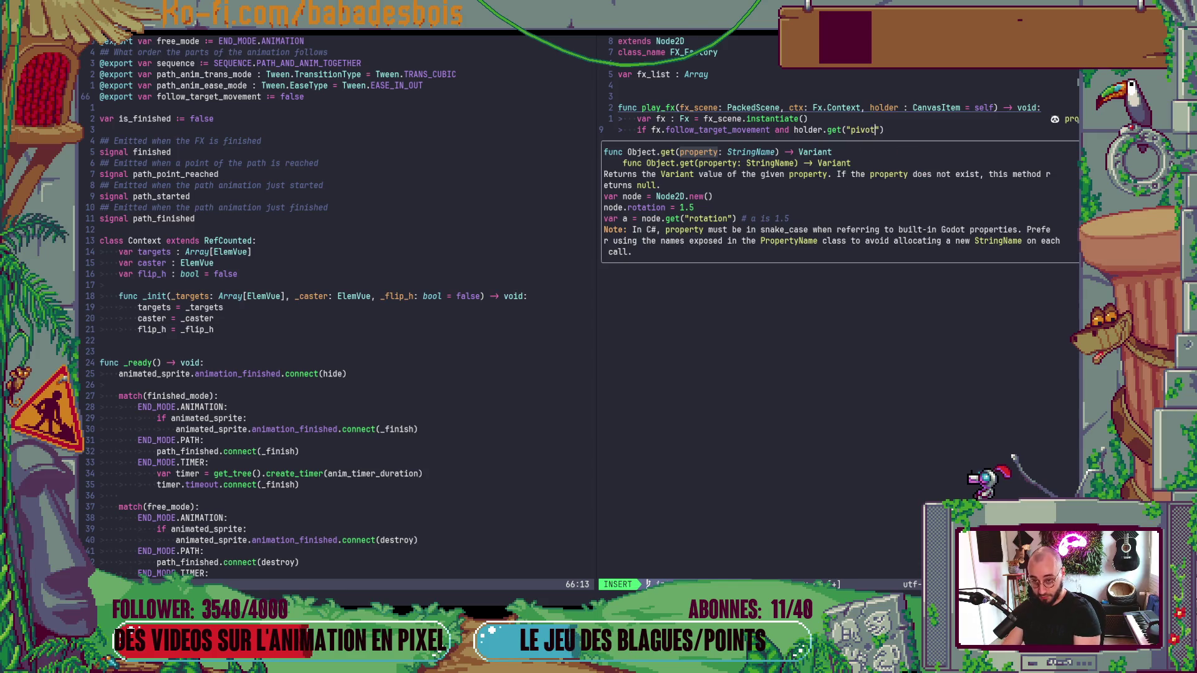
pyautogui.press('Escape')
# Step: Add 'var piv: Control = holder.get("pivot")' and make the if branch call pivot.add_child(fx)
pyautogui.write('BOvar p')
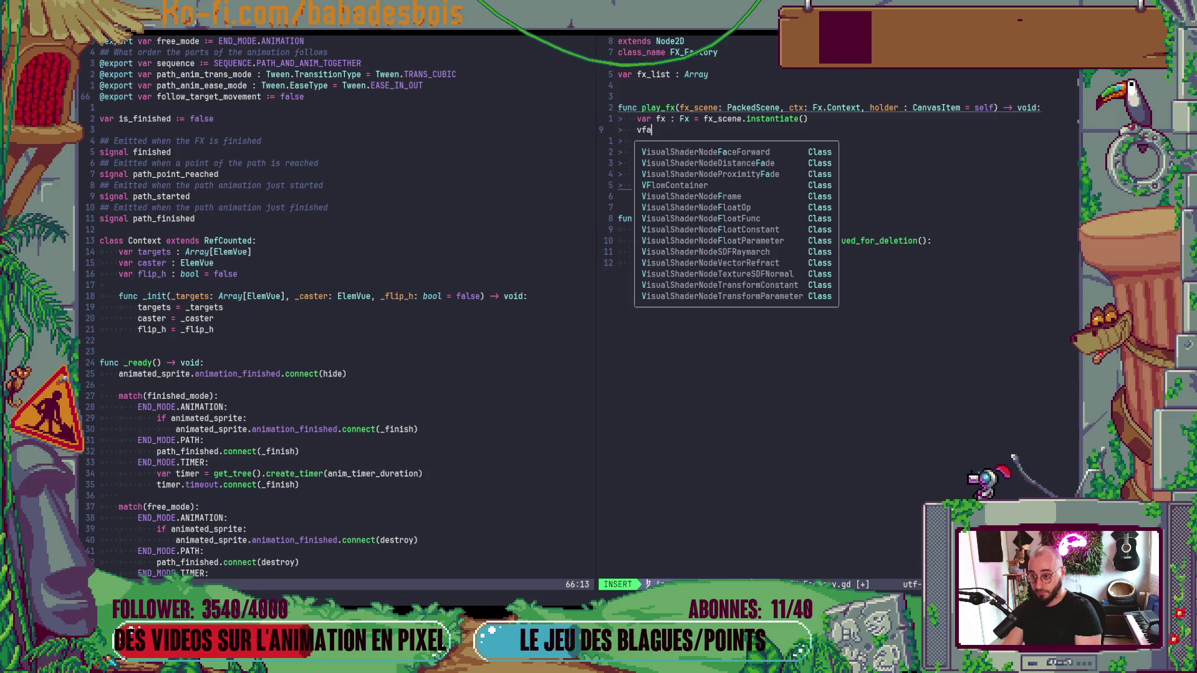
pyautogui.write('ivro ')
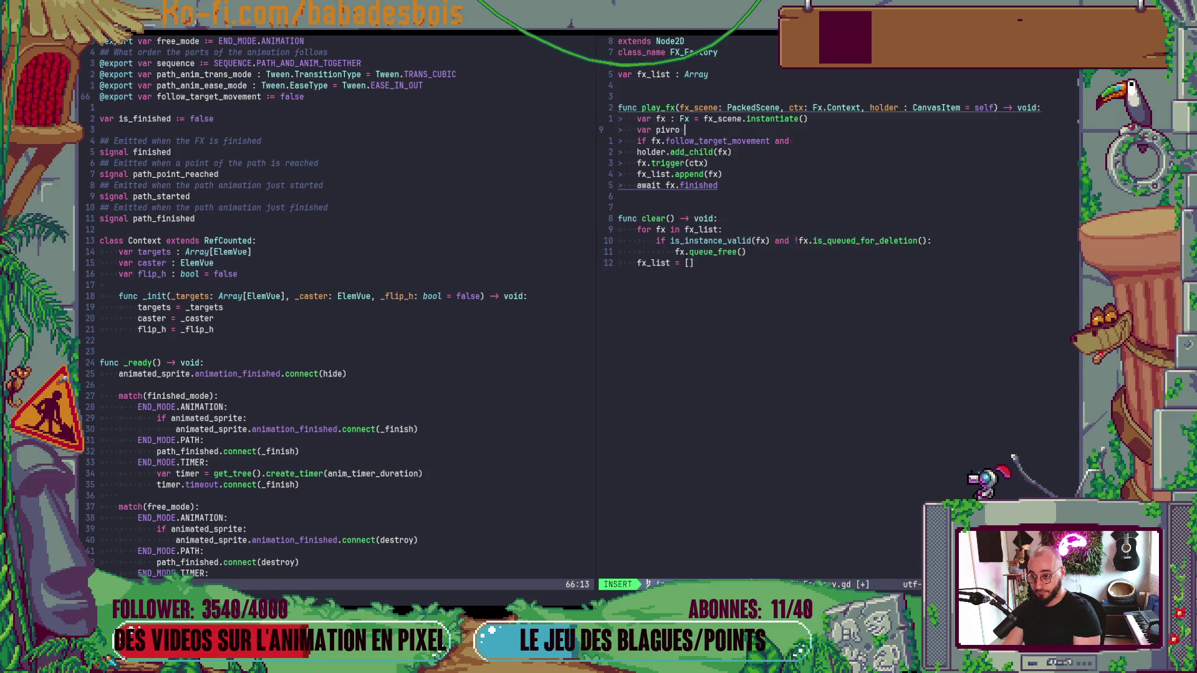
pyautogui.press('BackSpace')
pyautogui.press('BackSpace')
pyautogui.press('BackSpace')
pyautogui.write('ot : ')
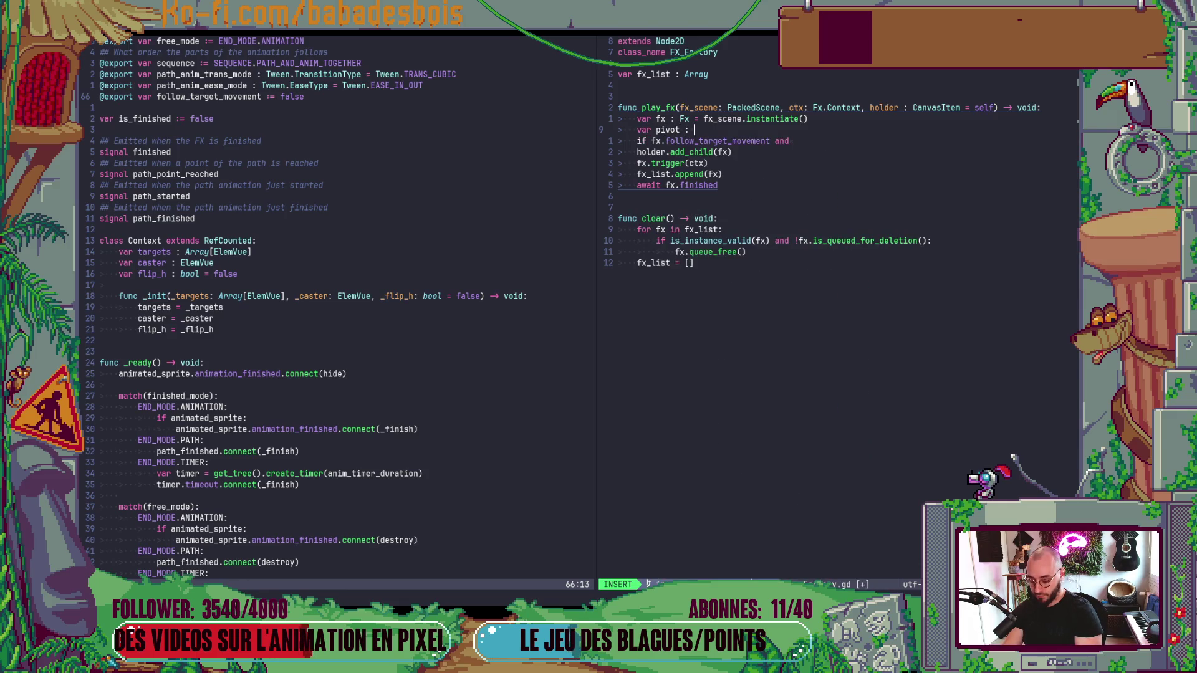
pyautogui.write('Control = holder.get("pivot")')
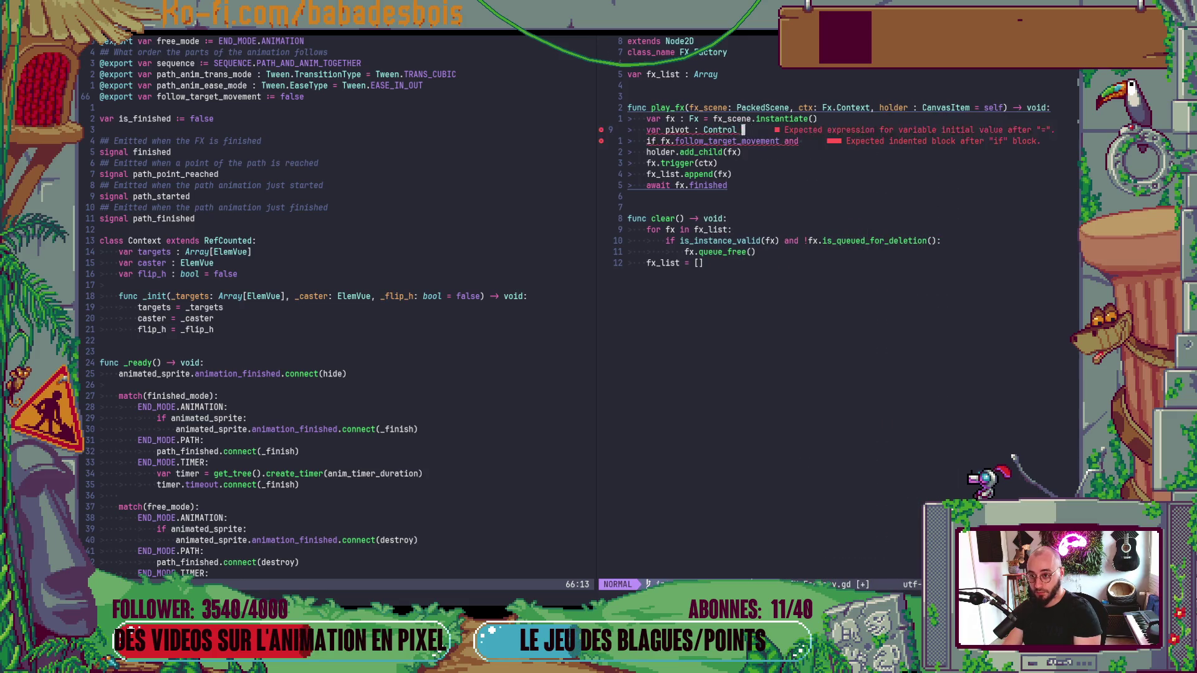
pyautogui.press('Down')
pyautogui.press('End')
pyautogui.press('BackSpace')
pyautogui.write('and ')
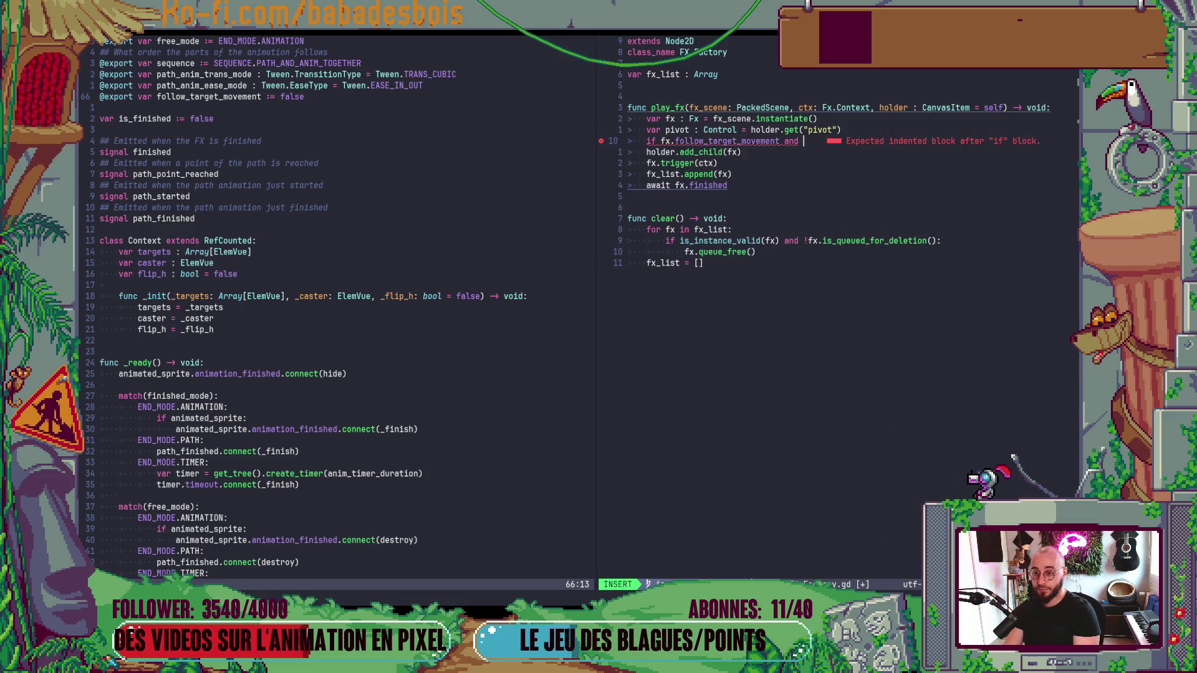
pyautogui.write('pu')
pyautogui.press('BackSpace')
pyautogui.write('ivot:')
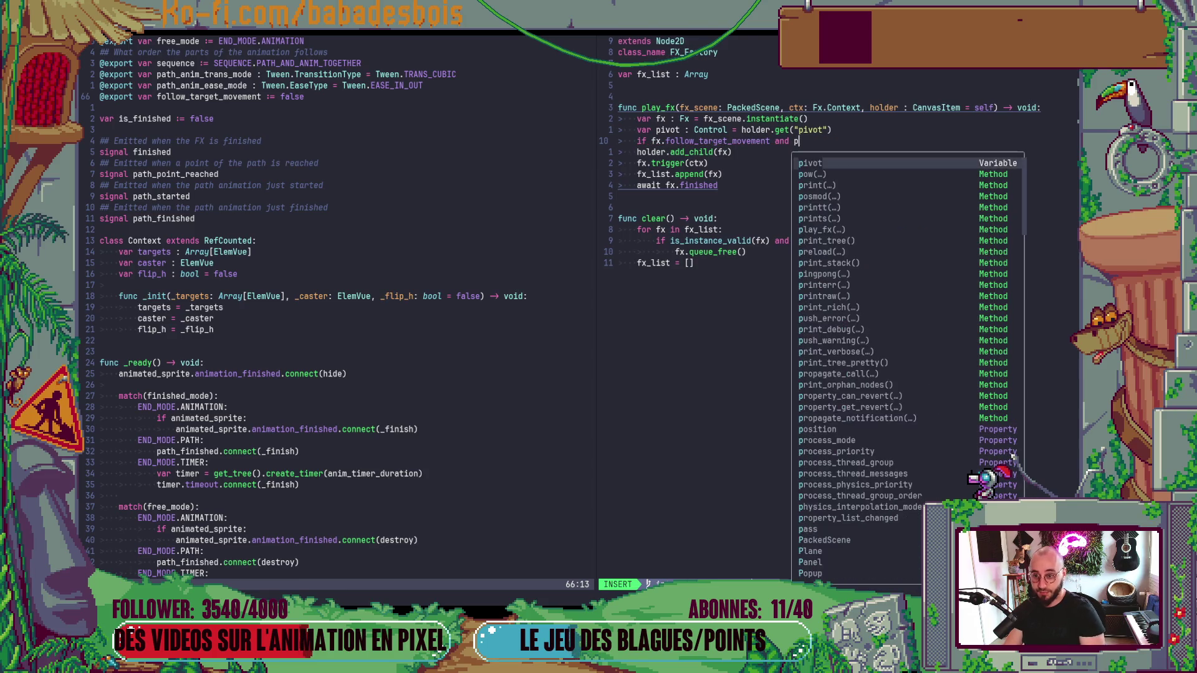
pyautogui.press('Return')
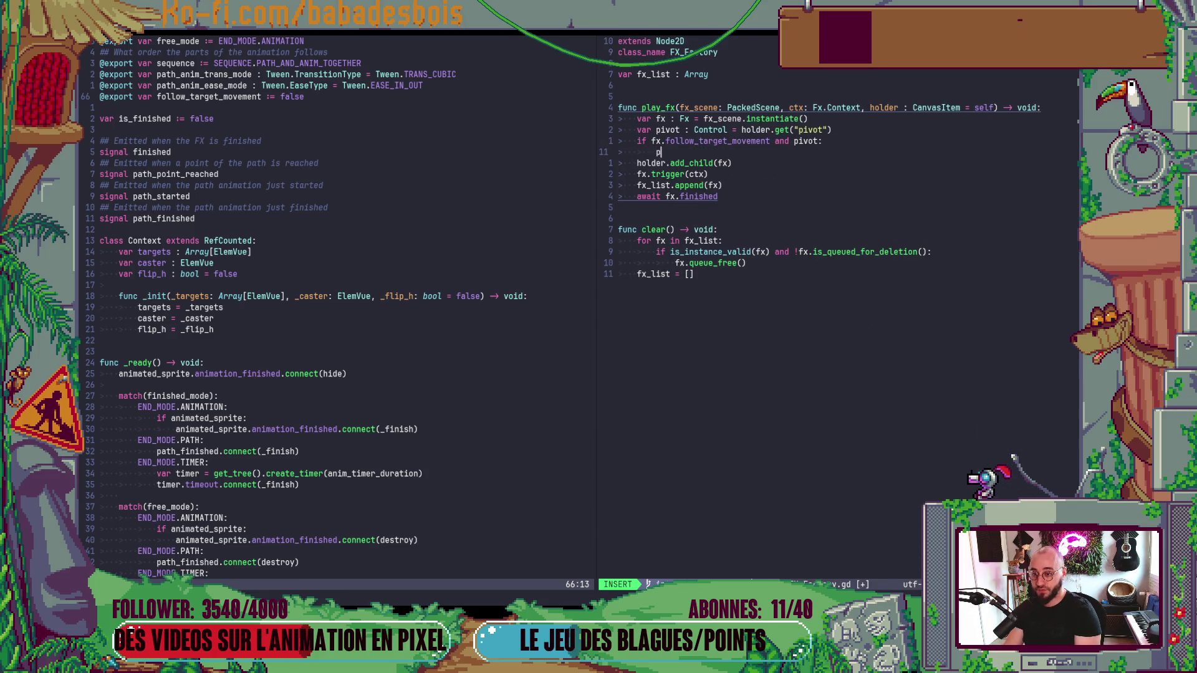
pyautogui.write('ivot.a')
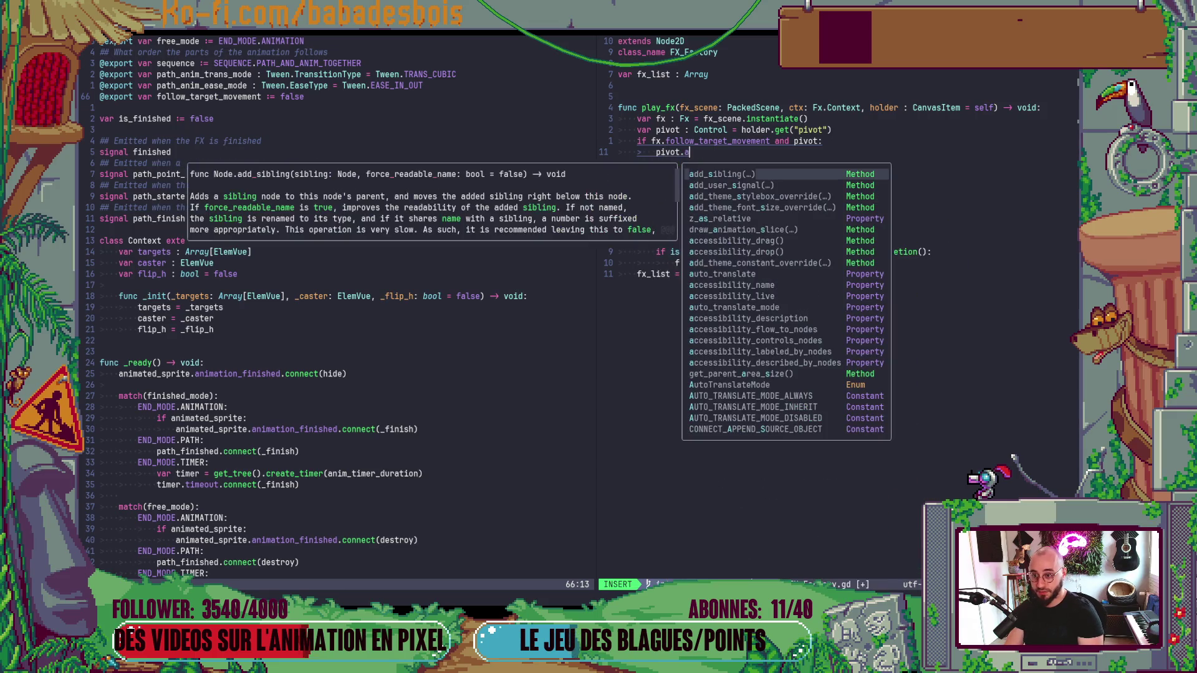
pyautogui.write('dd_child(')
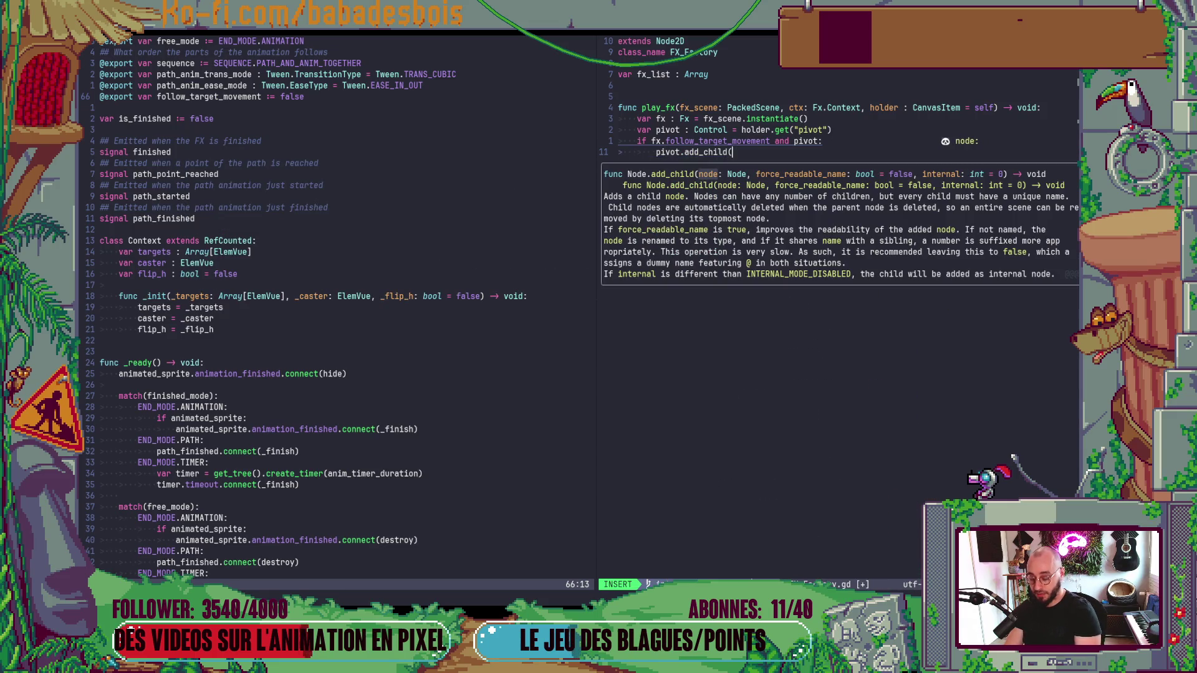
pyautogui.write('fx)')
# Step: Add an else branch calling holder.add_child(fx) and save the script
pyautogui.press('Return')
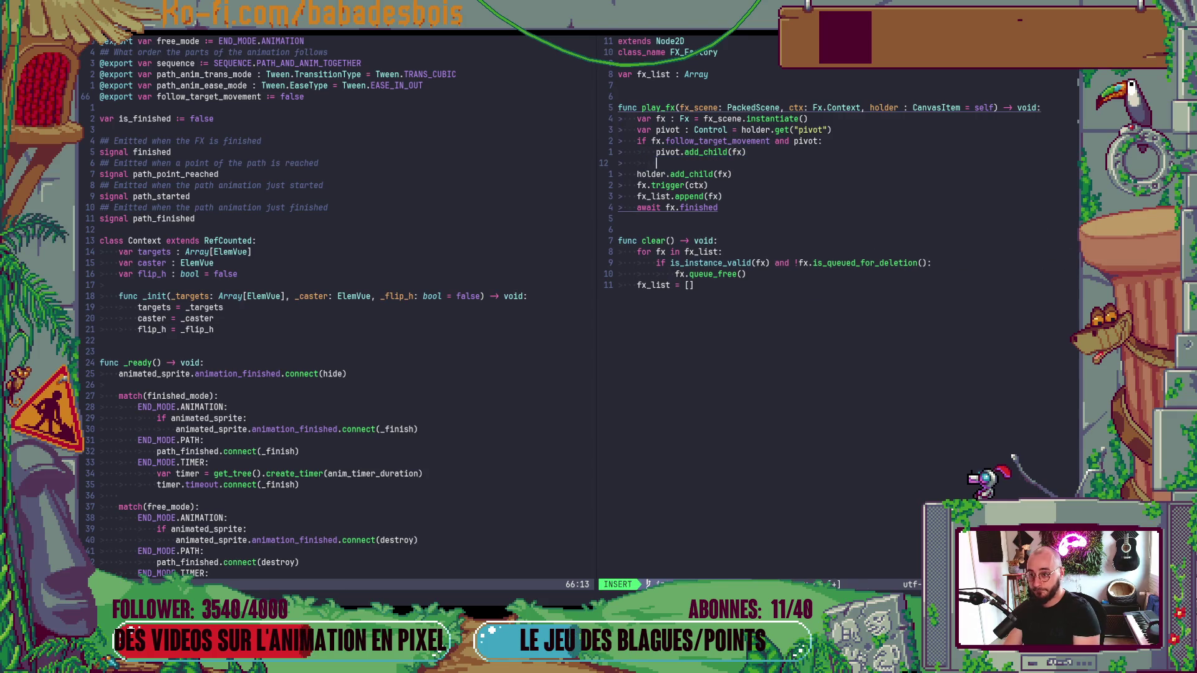
pyautogui.press('BackSpace')
pyautogui.write('else:')
pyautogui.press('Return')
pyautogui.write('holder.add_child(fx)')
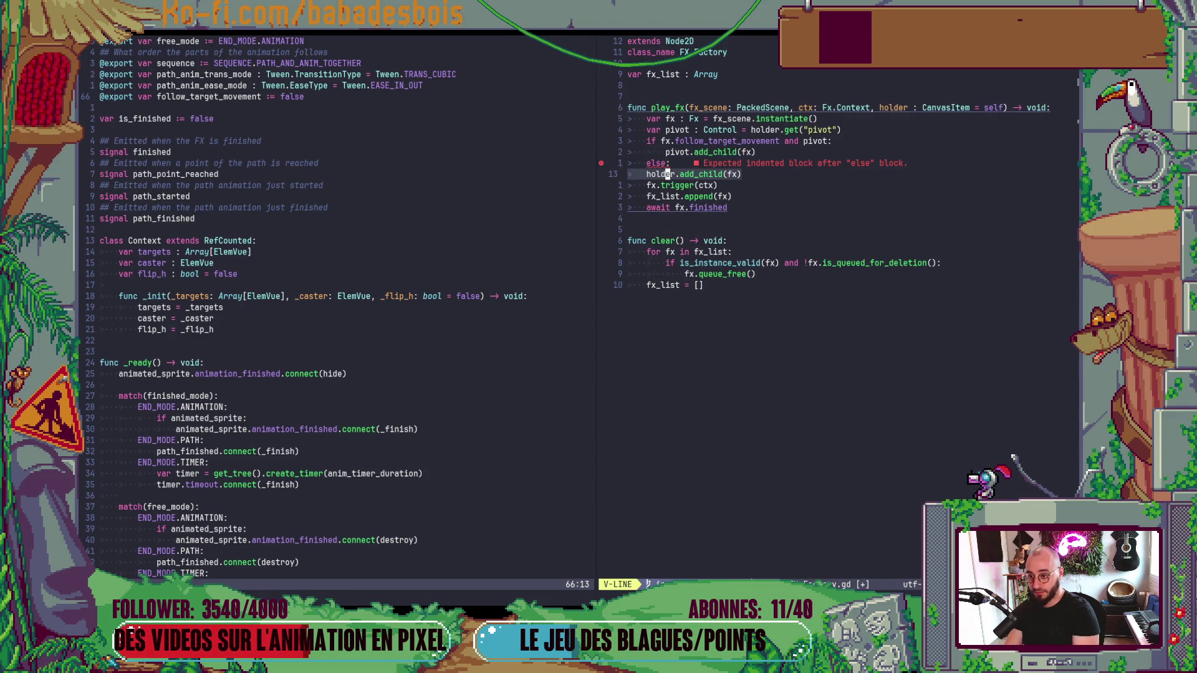
pyautogui.press('Escape')
pyautogui.write(':w')
pyautogui.press('Return')
pyautogui.hotkey('alt', 'Tab')
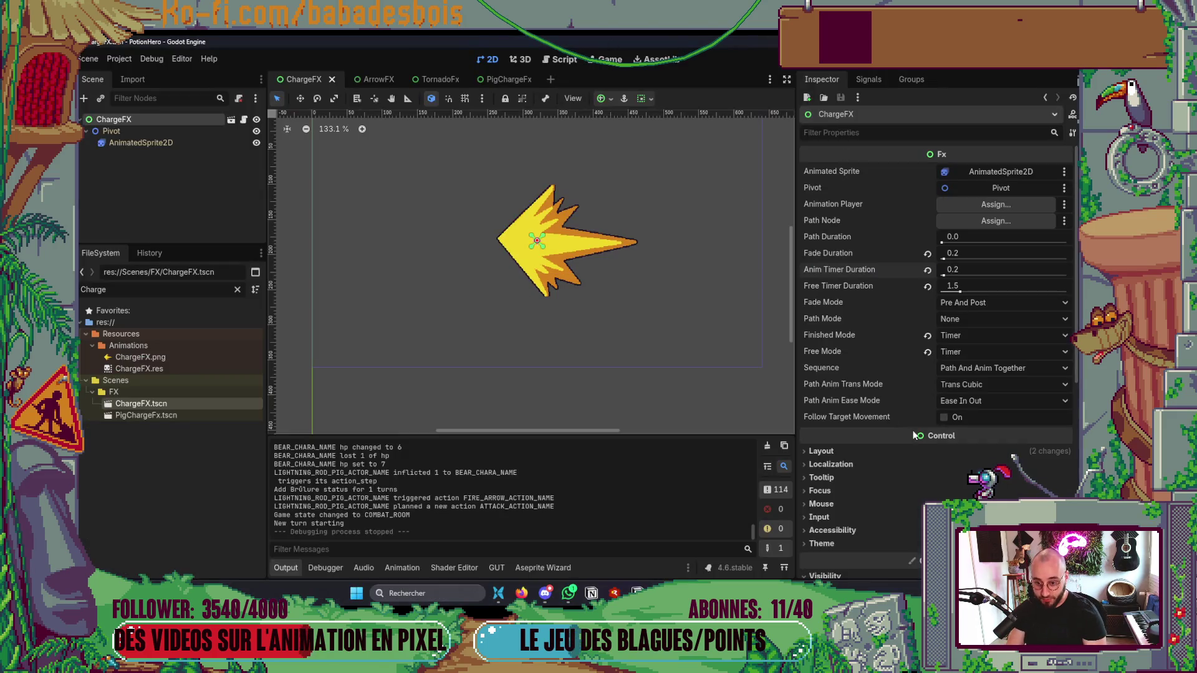
# Step: Enable Follow Target Movement for ChargeFX and launch the game with the bear hero and its adventure
pyautogui.click(943, 418)
pyautogui.press('F5')
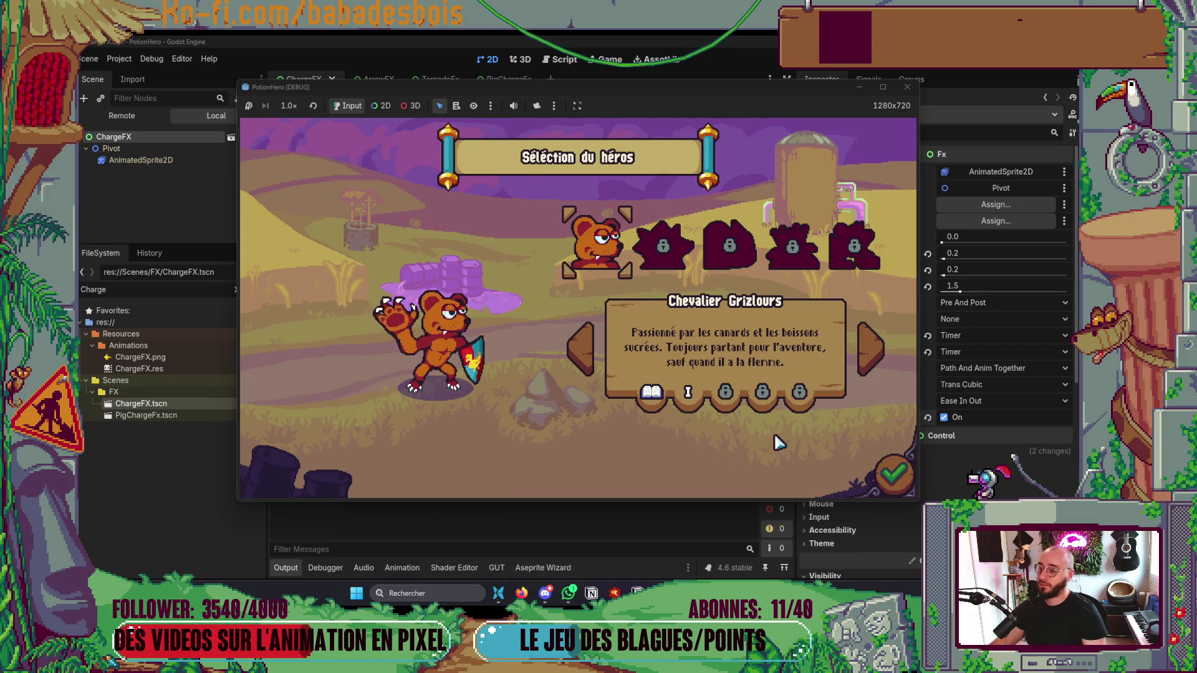
pyautogui.click(894, 477)
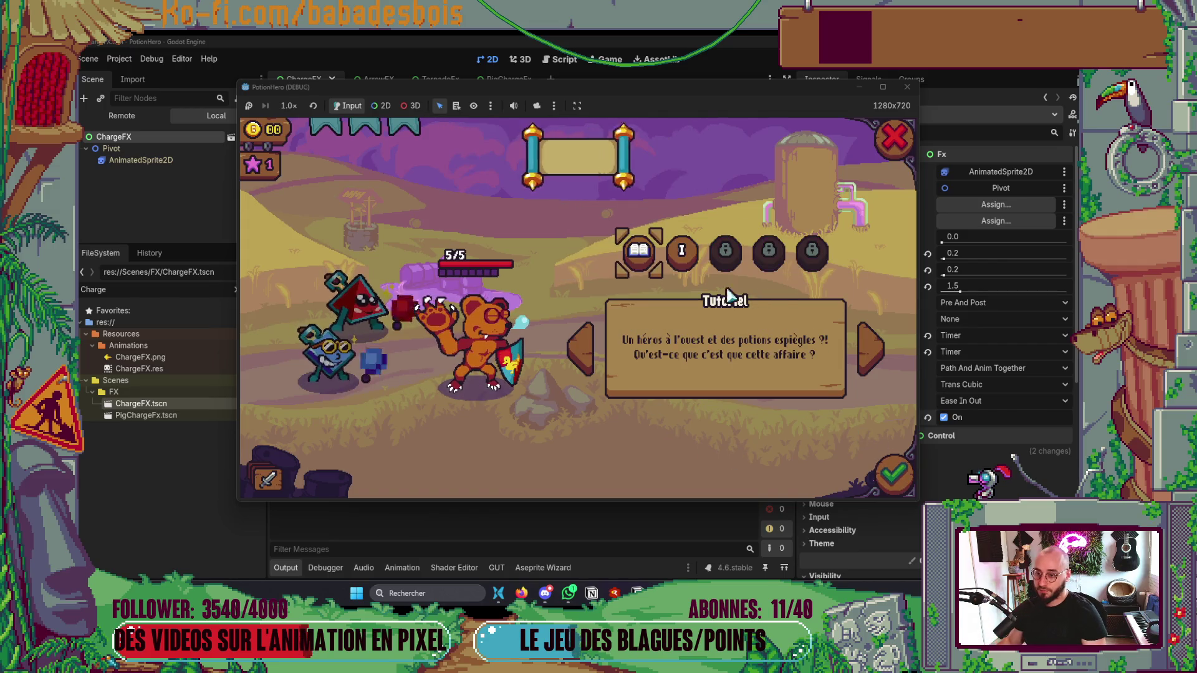
pyautogui.click(896, 481)
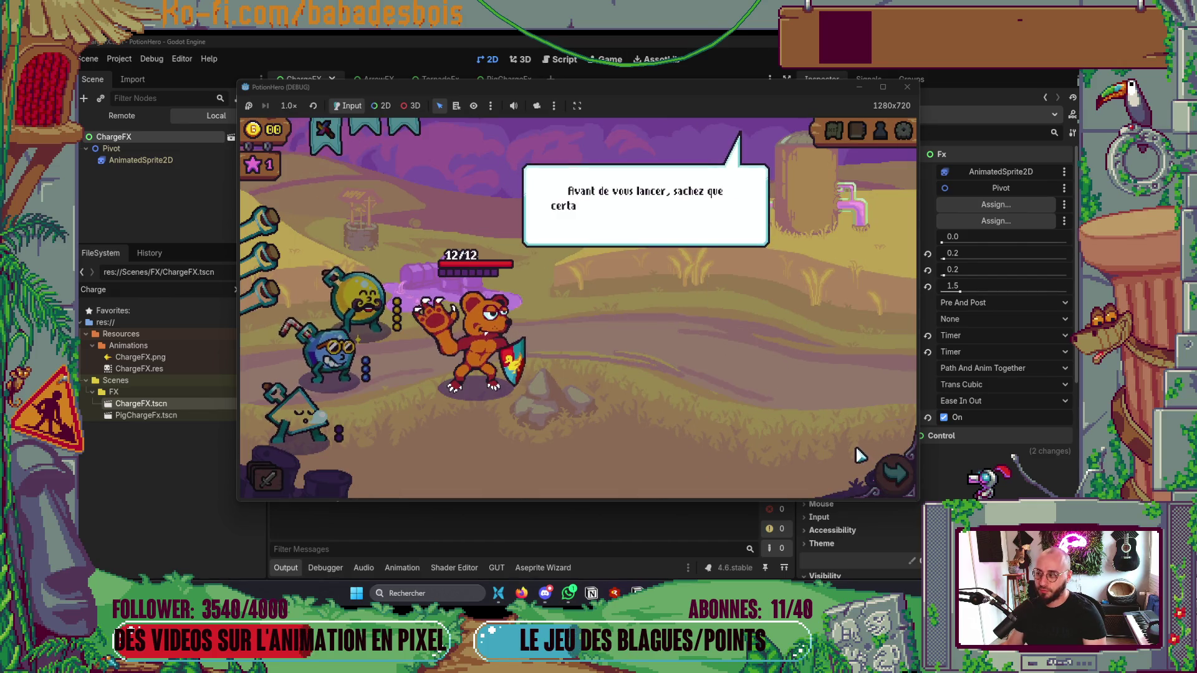
# Step: Skip through the intro dialogue and enter the Combat node on the map
pyautogui.click(743, 406)
pyautogui.click(745, 406)
pyautogui.click(747, 406)
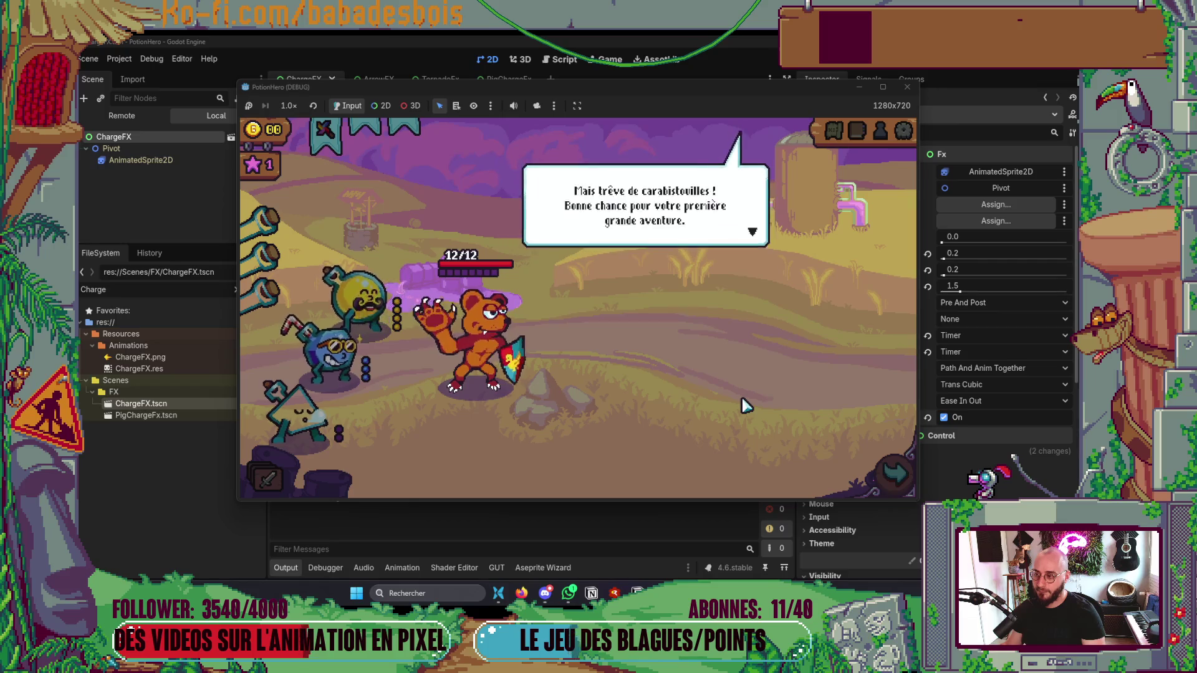
pyautogui.click(744, 402)
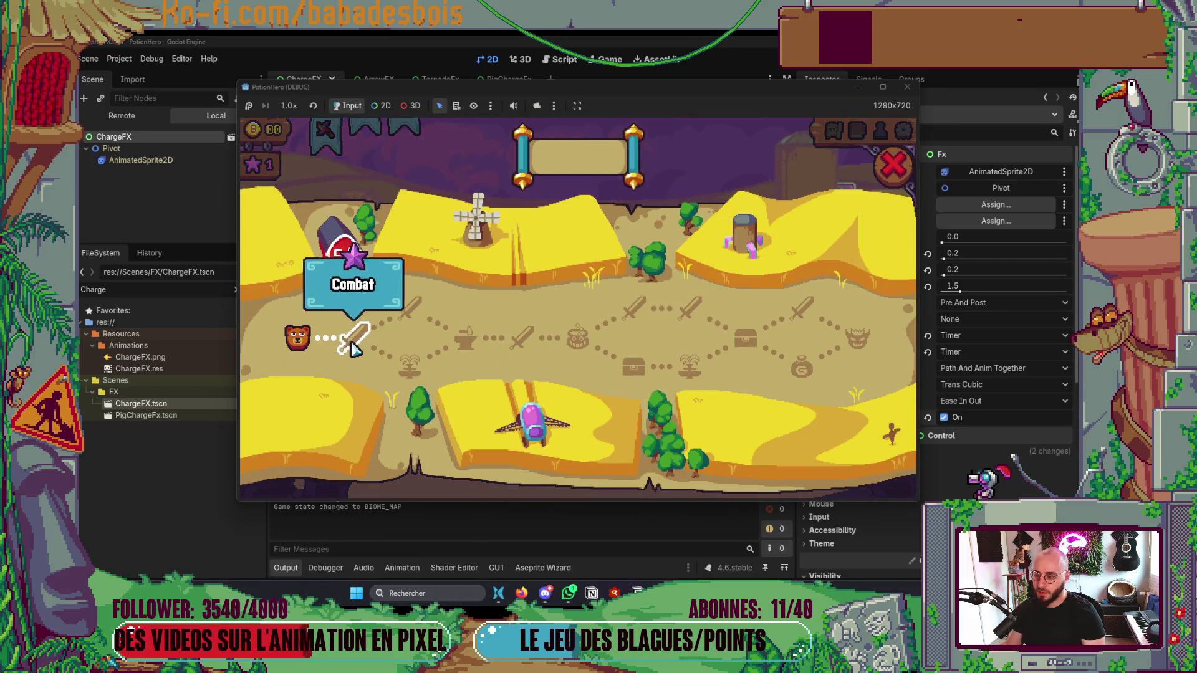
pyautogui.click(352, 344)
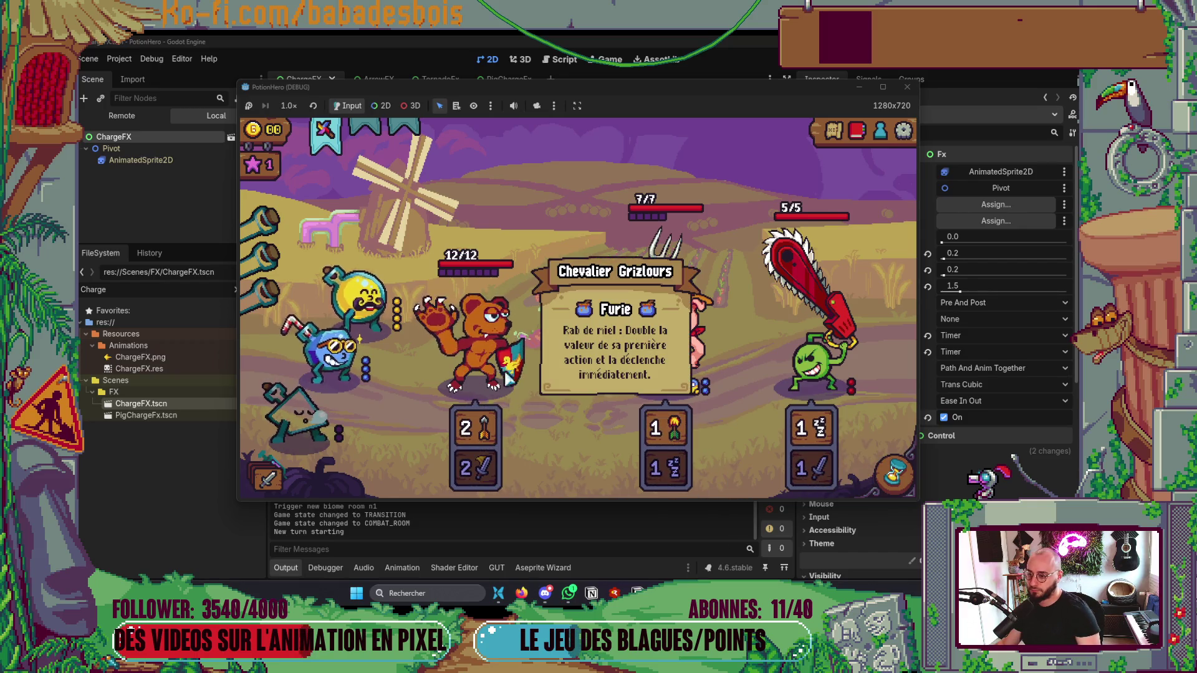
# Step: Use the lemon potion and a second potion, end two turns, then close the game
pyautogui.click(361, 300)
pyautogui.click(488, 356)
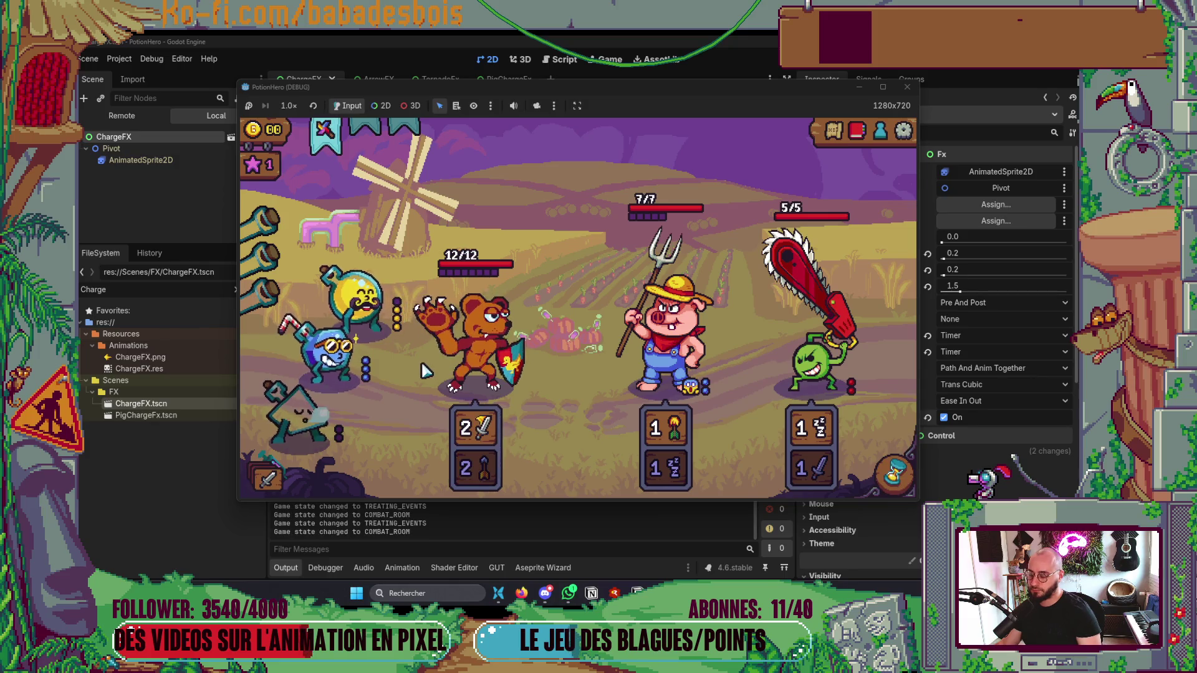
pyautogui.click(343, 352)
pyautogui.click(474, 349)
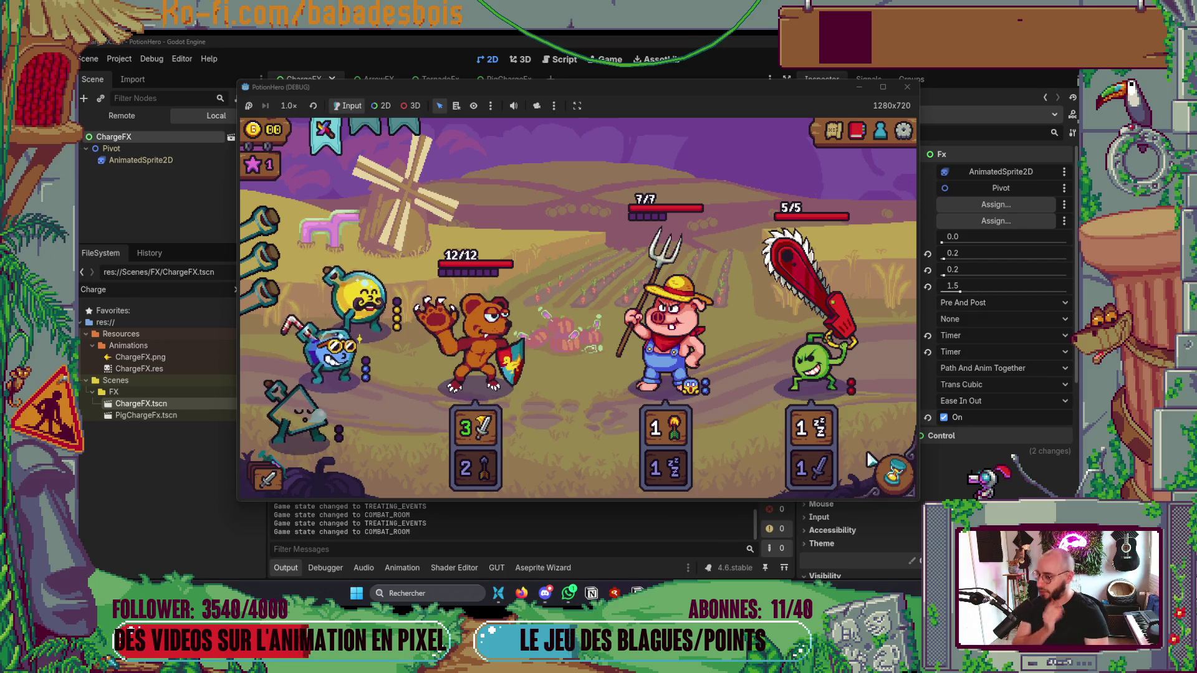
pyautogui.click(888, 474)
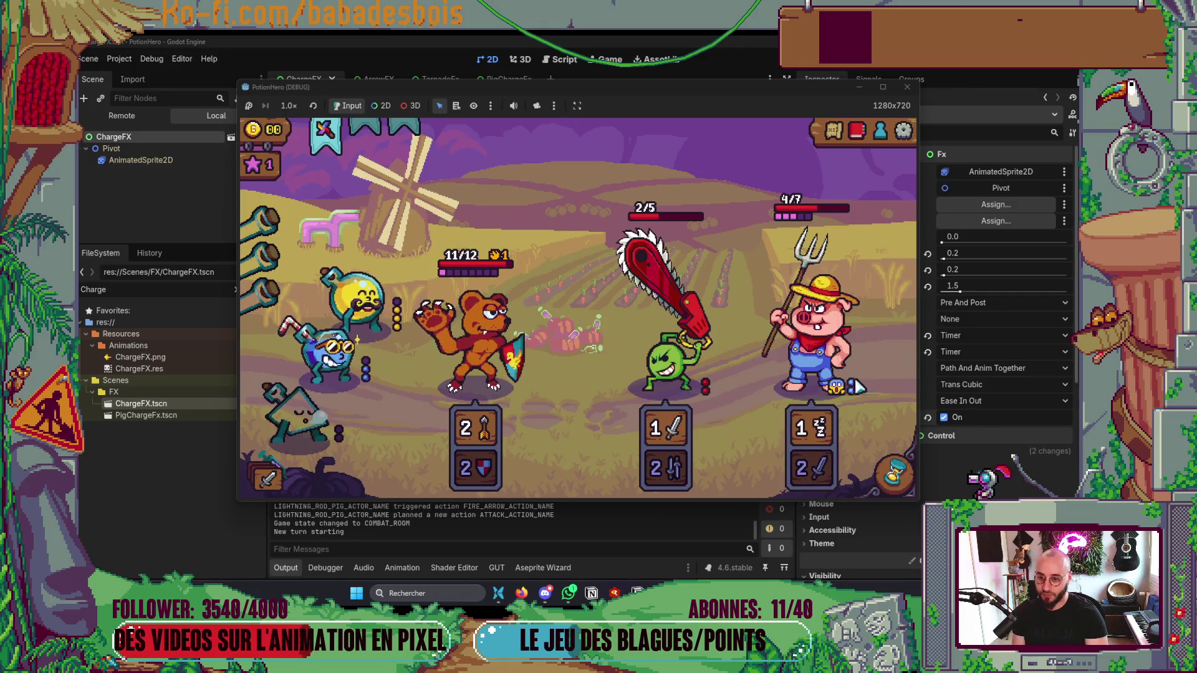
pyautogui.click(899, 472)
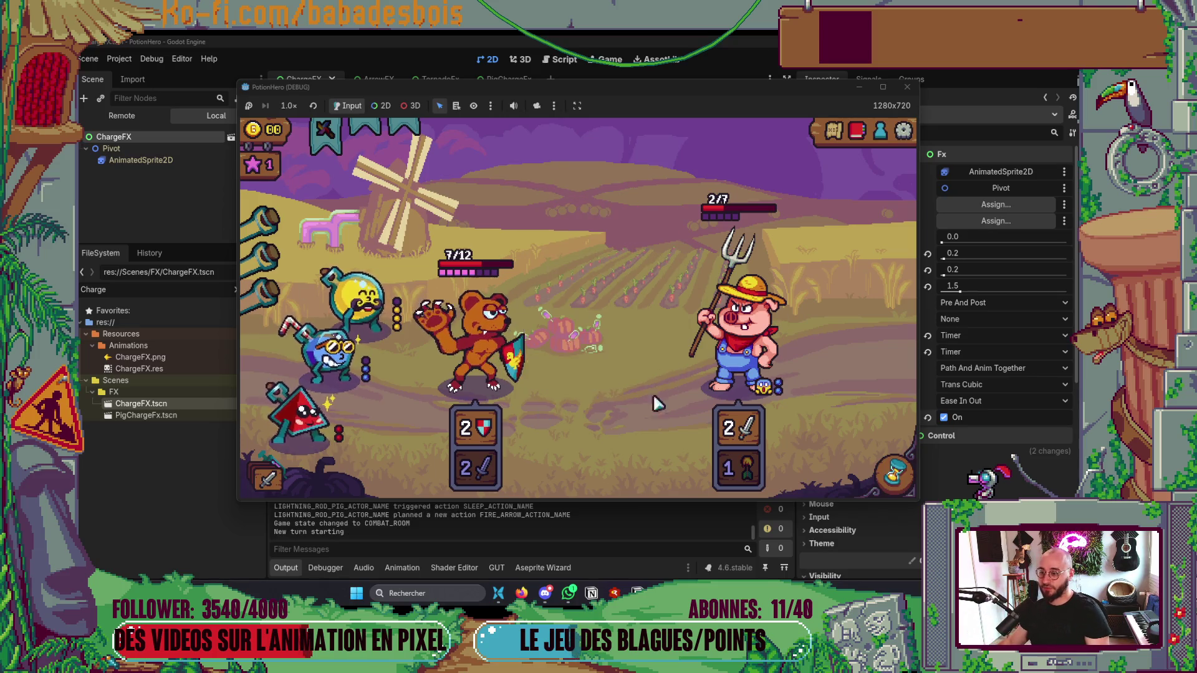
pyautogui.click(908, 87)
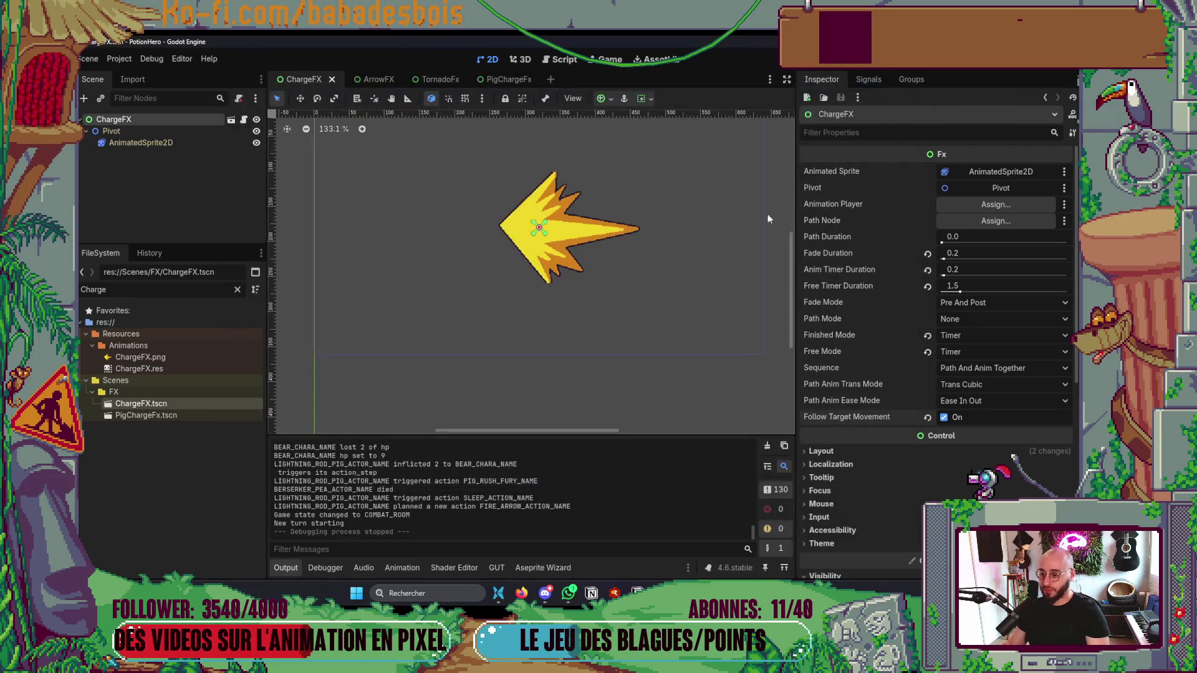
# Step: Set ChargeFX's Anim Timer Duration to 0.01 and run the game with F5
pyautogui.click(994, 272)
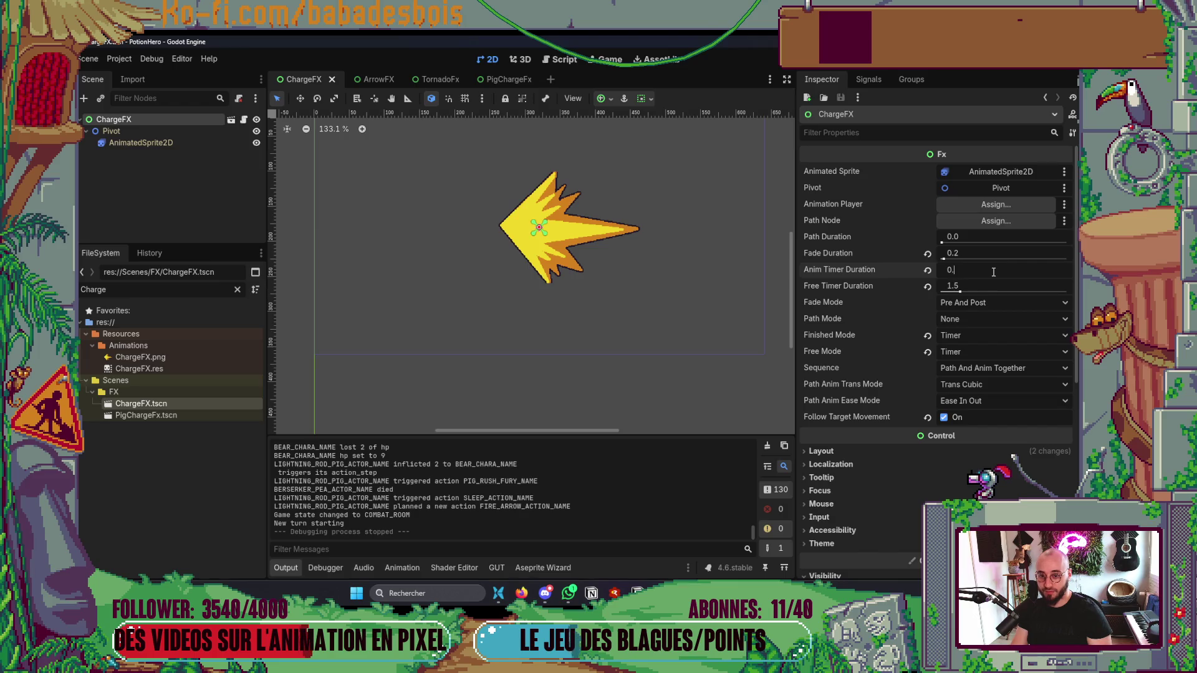
pyautogui.write('01')
pyautogui.press('Return')
pyautogui.press('F5')
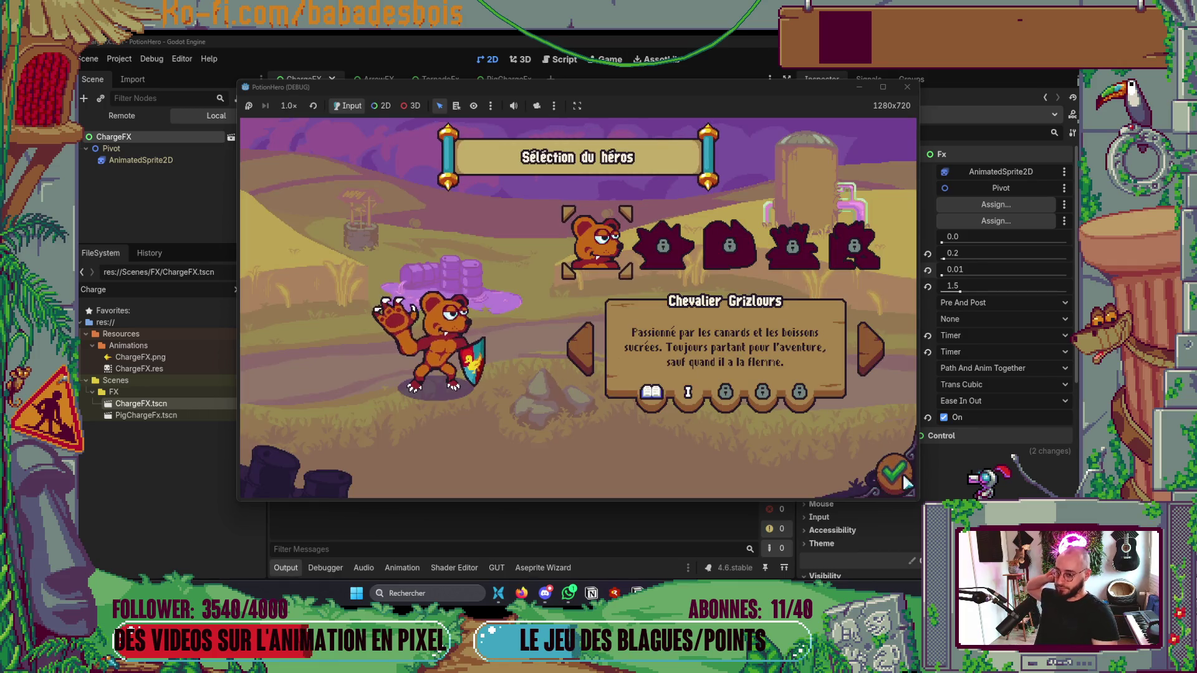
# Step: Choose the bear hero, start the adventure and move into the pig combat
pyautogui.click(895, 475)
pyautogui.click(898, 467)
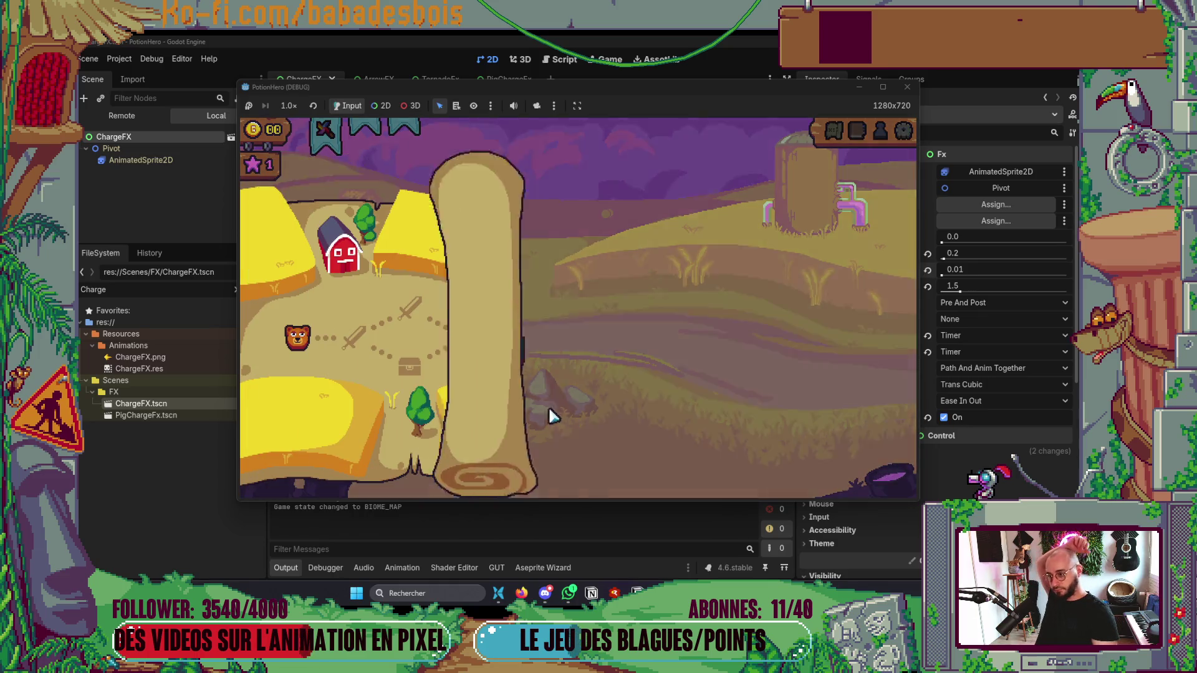
pyautogui.click(362, 342)
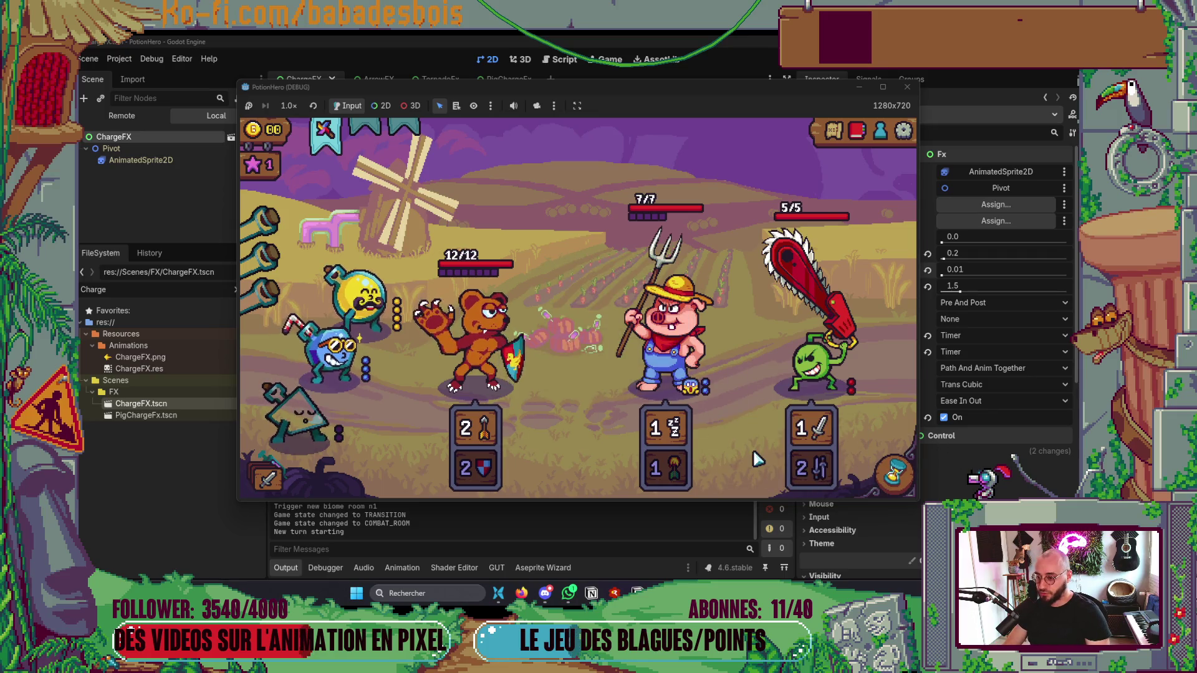
pyautogui.moveTo(359, 294)
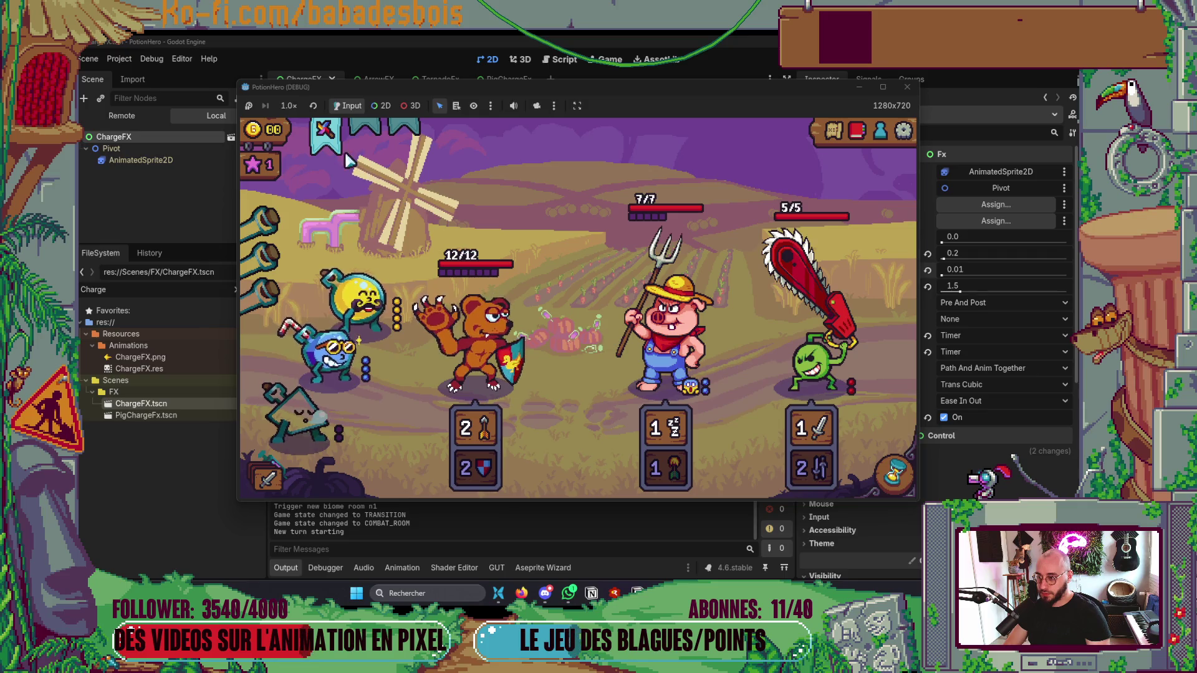
# Step: Use the pinwheel on the pig, throw and apply potions, and end two turns
pyautogui.click(324, 132)
pyautogui.click(684, 339)
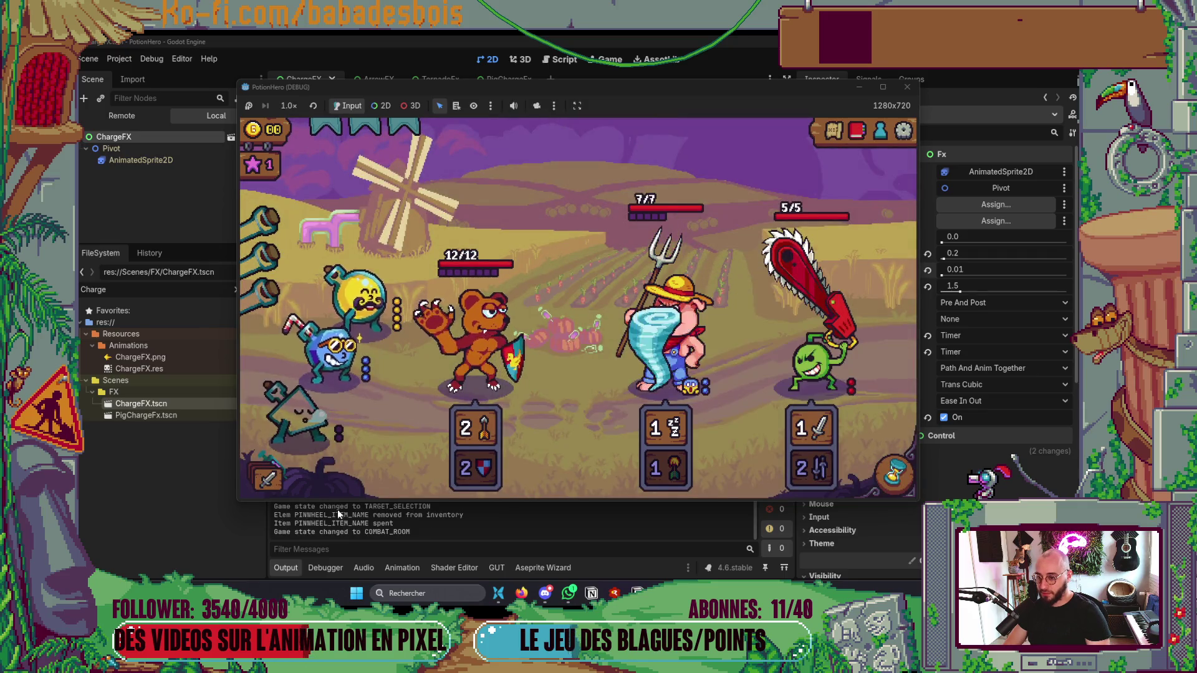
pyautogui.click(894, 475)
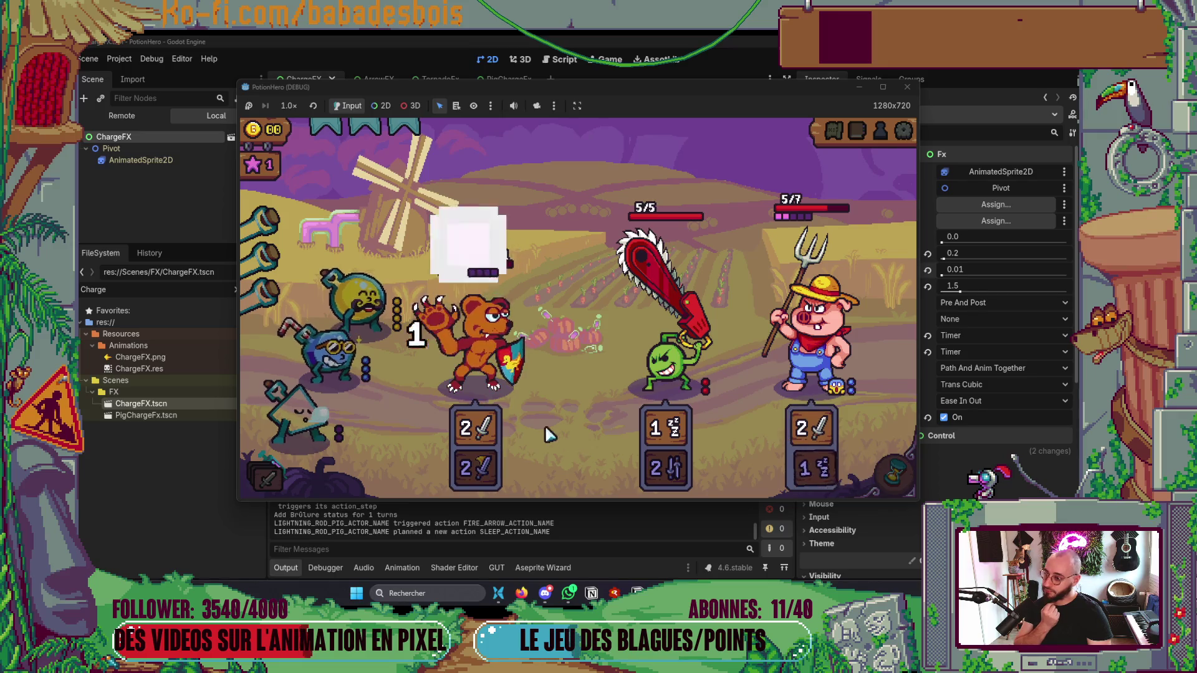
pyautogui.click(484, 374)
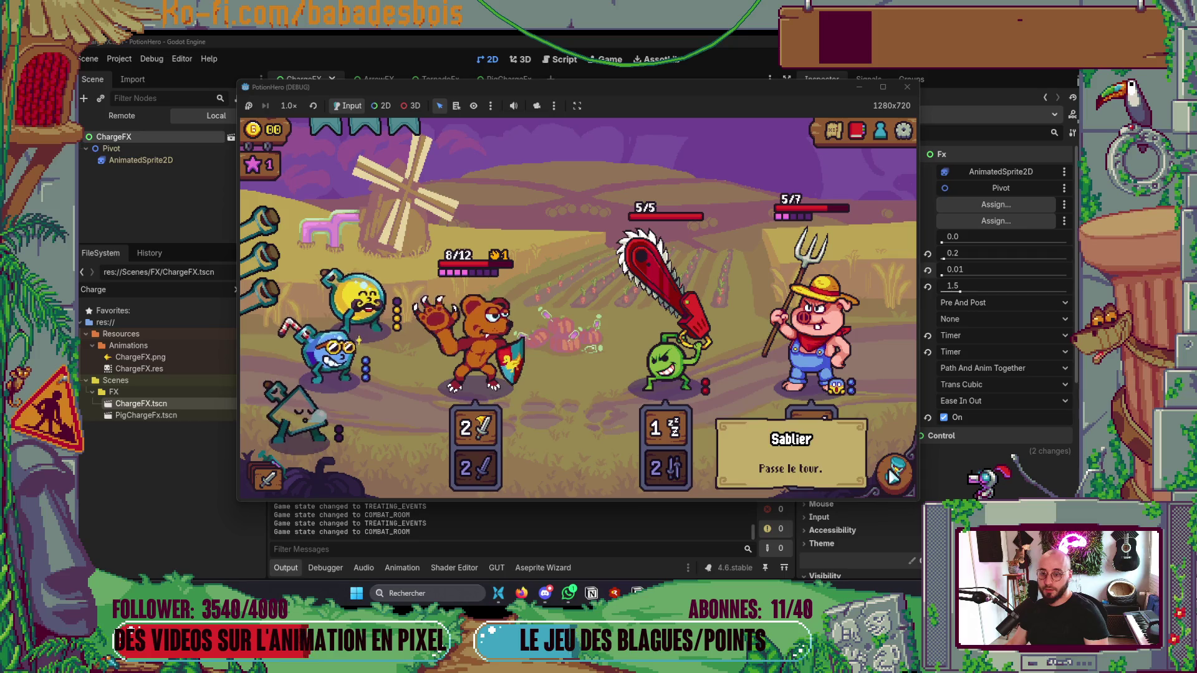
pyautogui.click(368, 360)
pyautogui.click(576, 393)
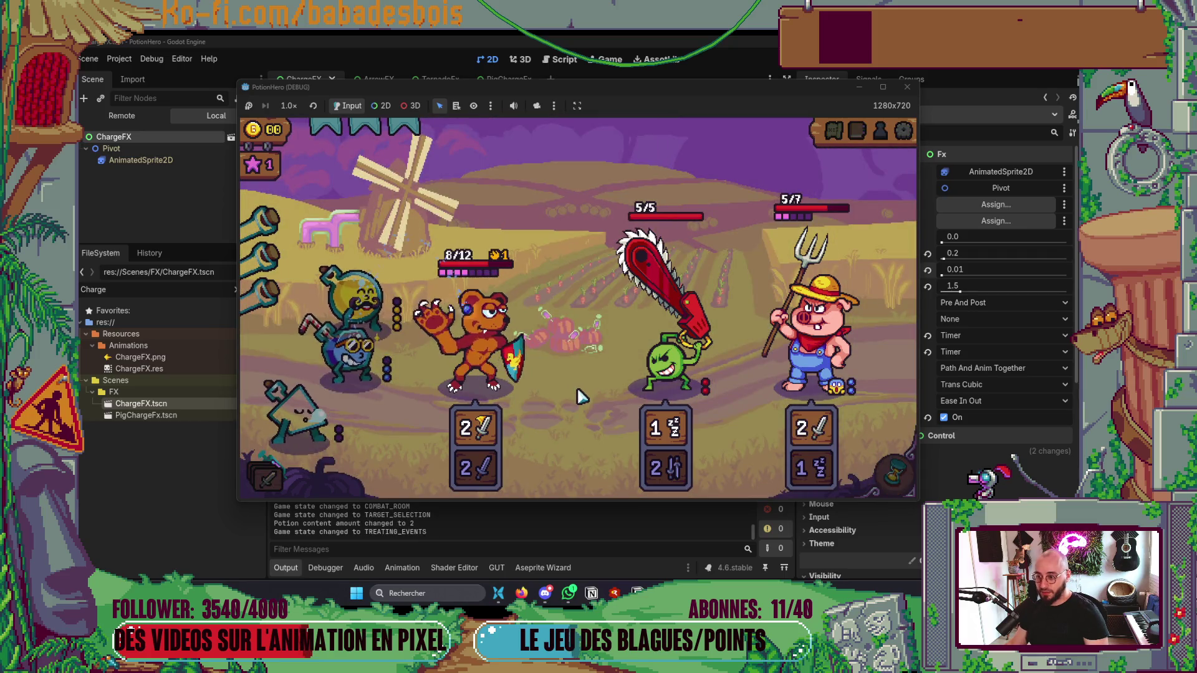
pyautogui.click(894, 473)
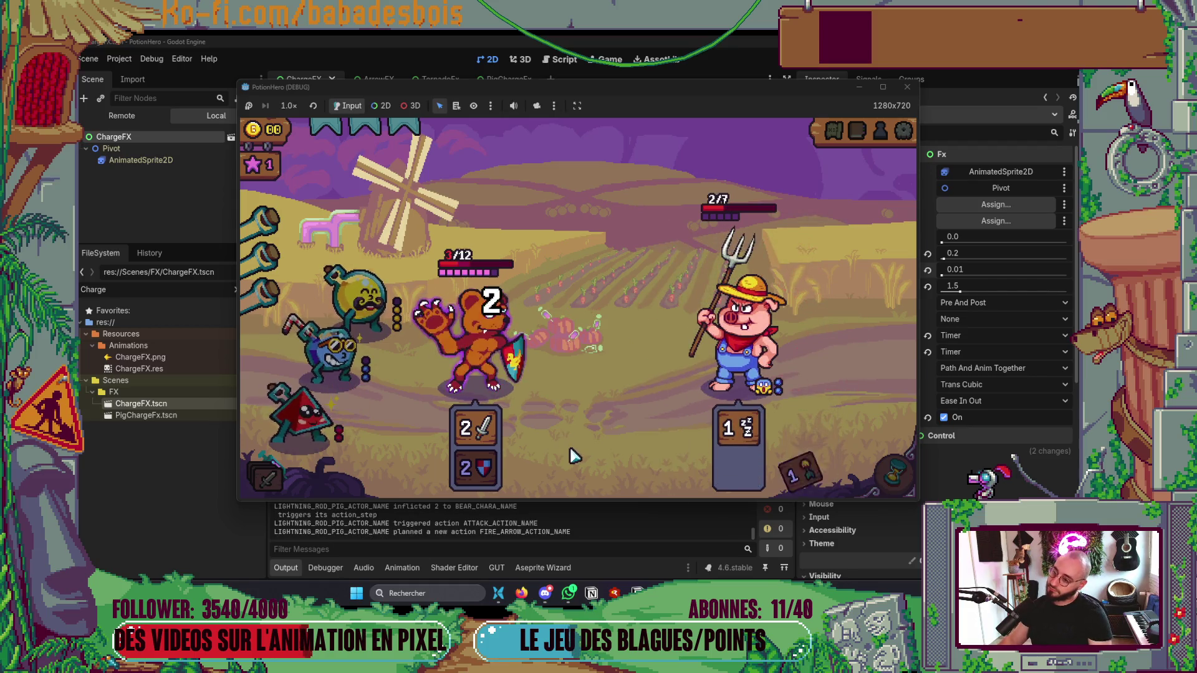
# Step: Close the game, check the effect sketches on the Miro board, and return to Godot
pyautogui.click(909, 90)
pyautogui.click(533, 593)
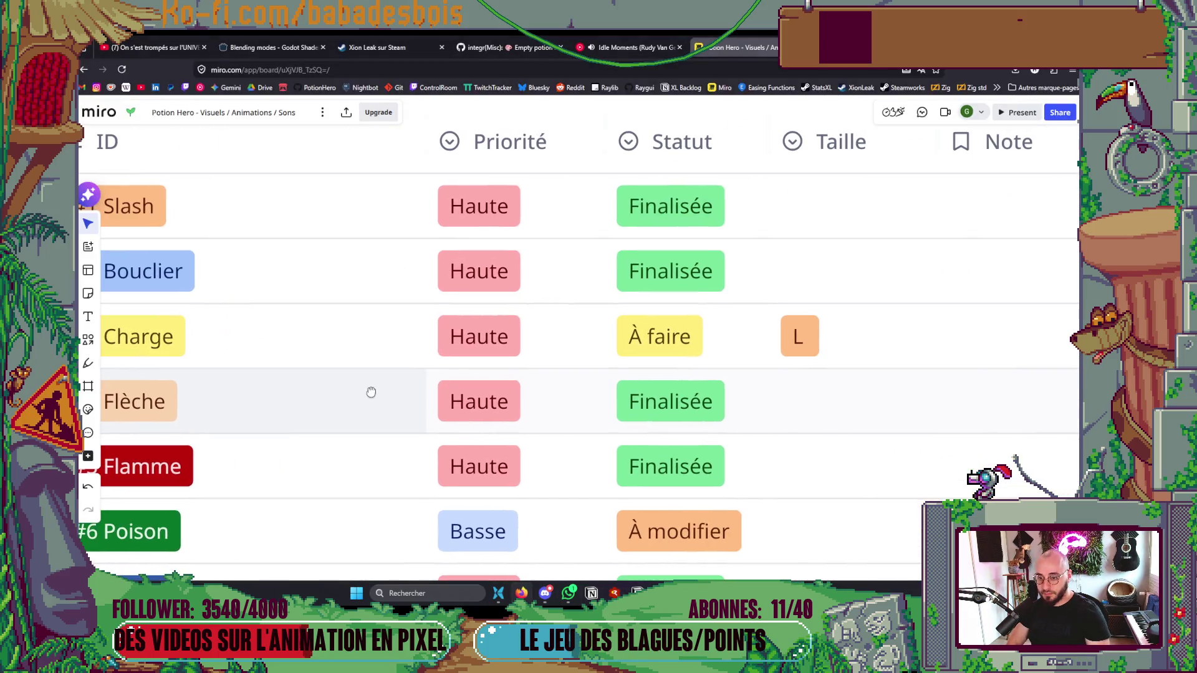
pyautogui.moveTo(701, 347); pyautogui.dragTo(806, 388)
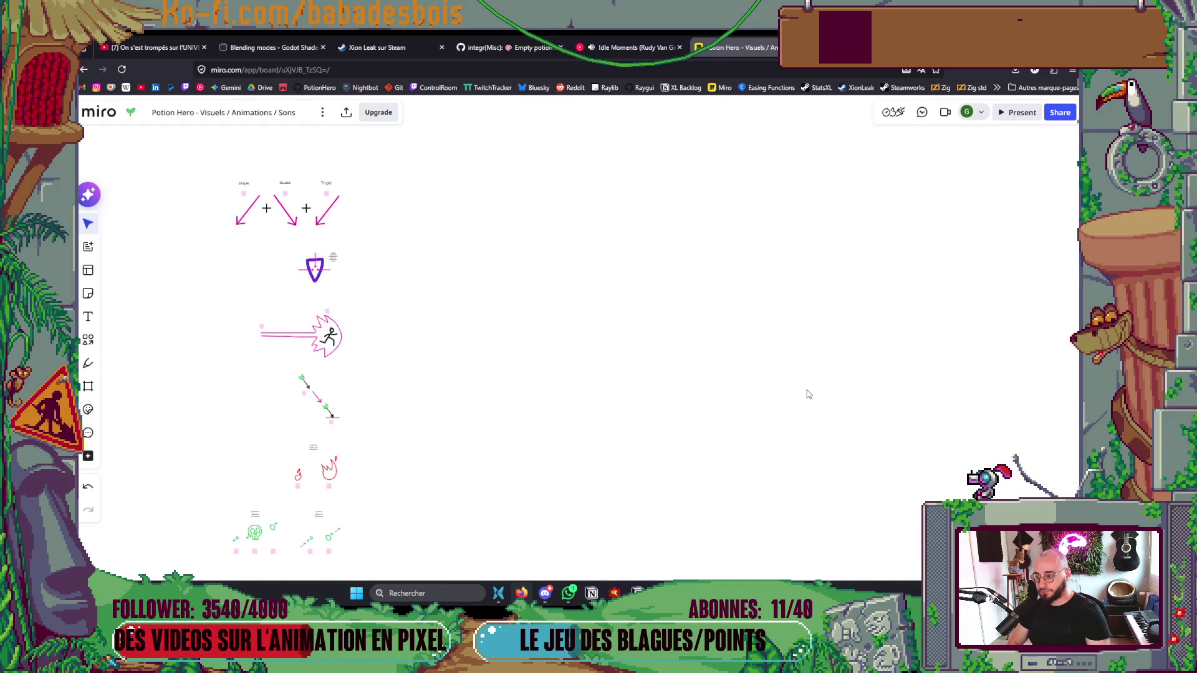
pyautogui.hotkey('alt', 'Tab')
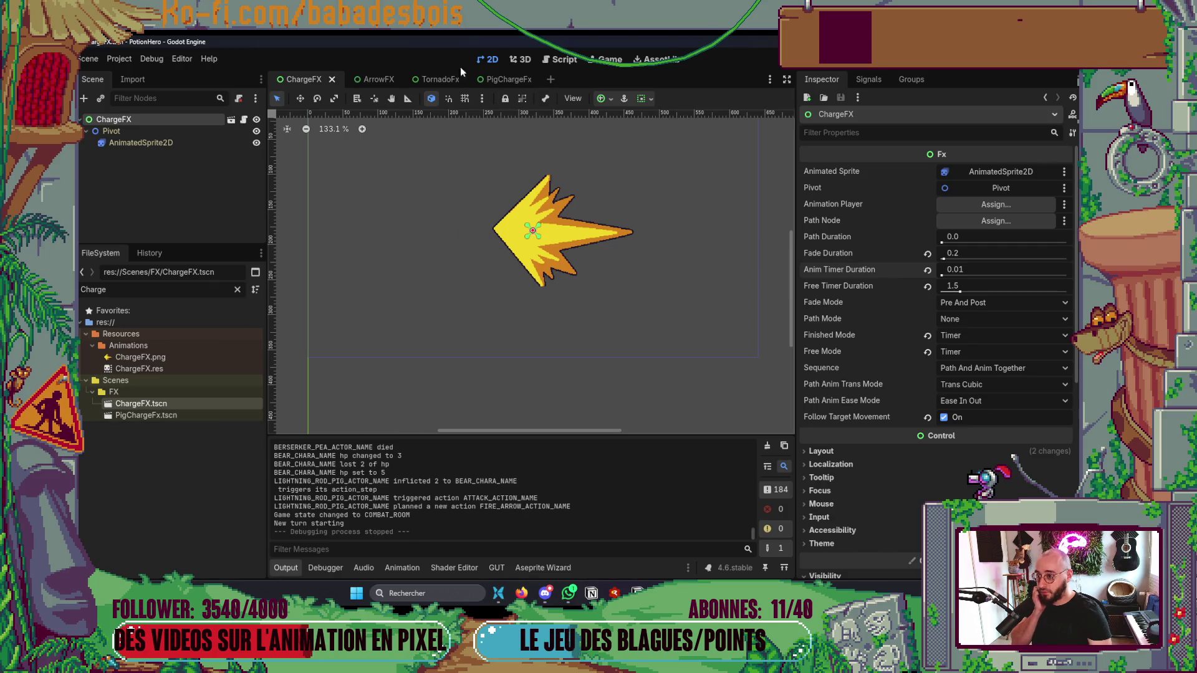
# Step: Remove animation element 1 from LightningRodPigActor.tres Fury action step 0, then relaunch the game
pyautogui.write('Pig')
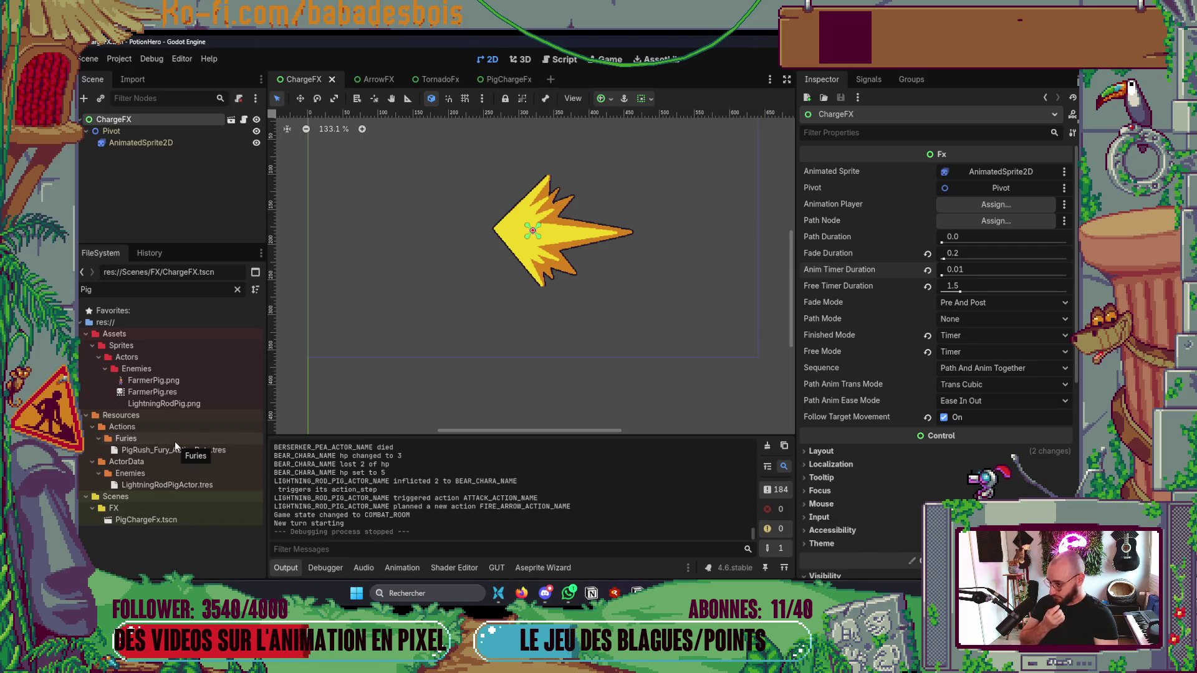
pyautogui.click(160, 485)
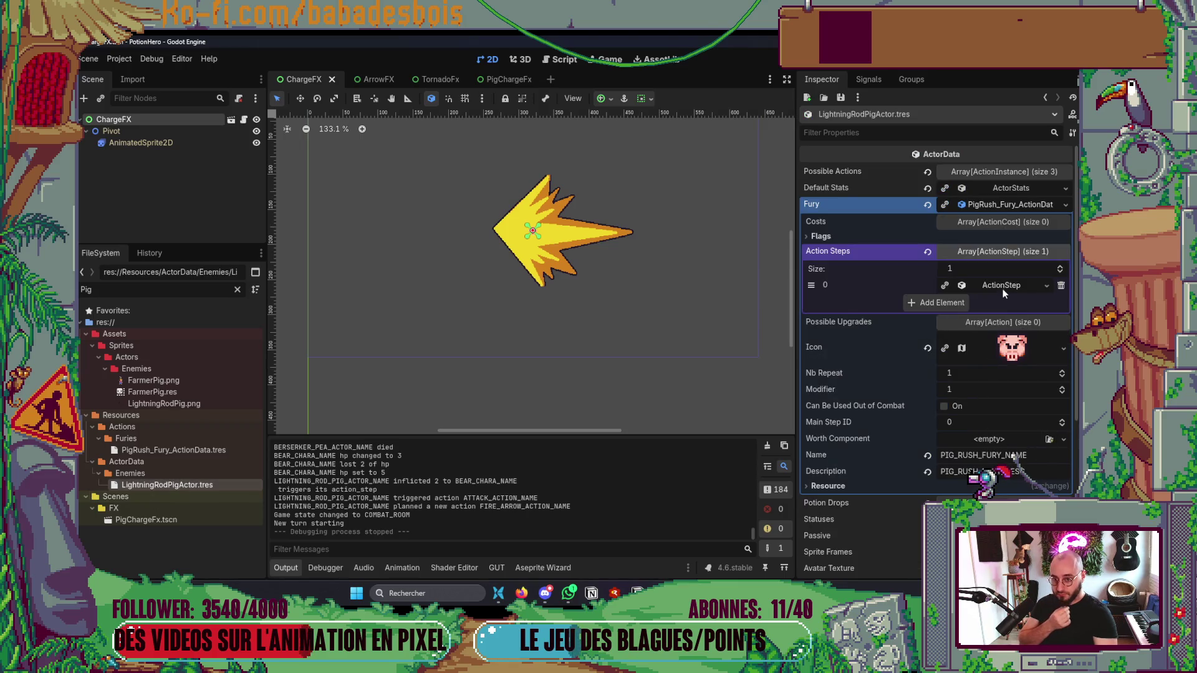
pyautogui.click(1011, 287)
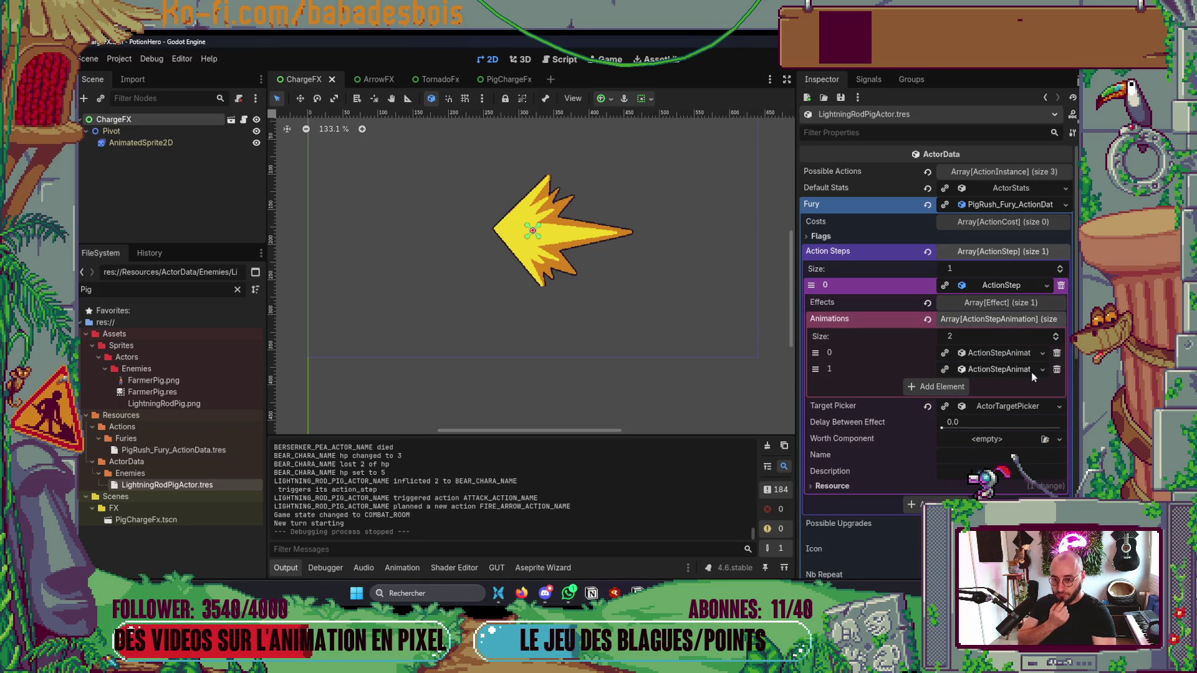
pyautogui.click(1002, 371)
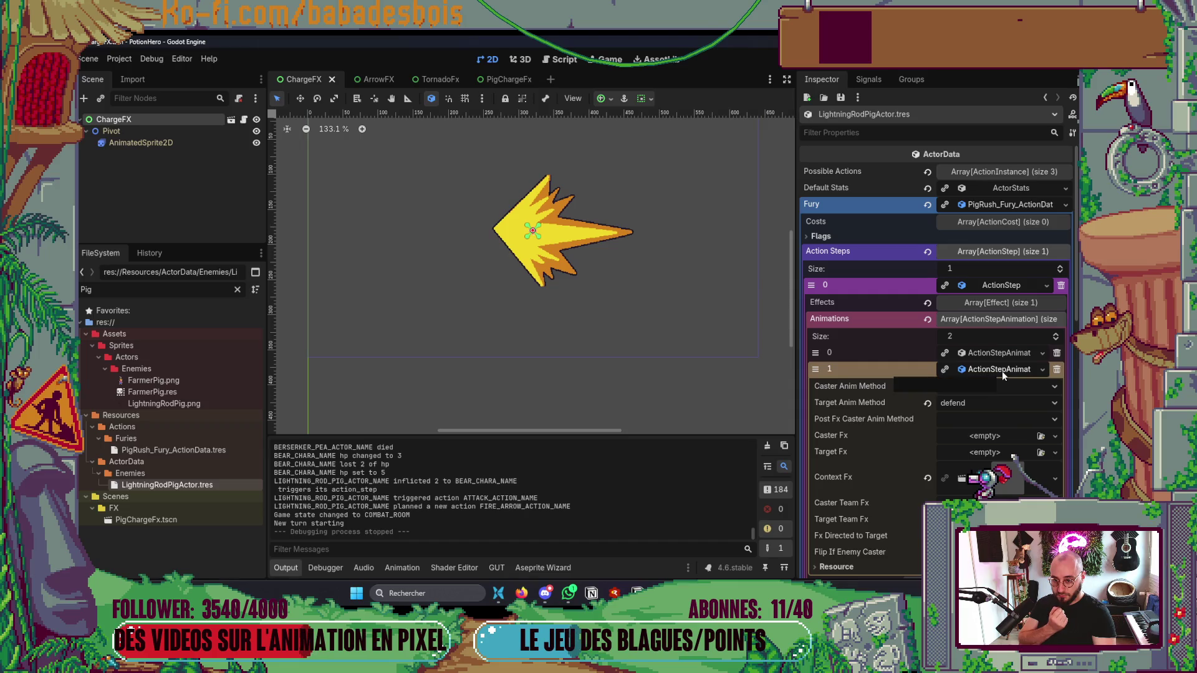
pyautogui.click(1056, 370)
pyautogui.click(999, 321)
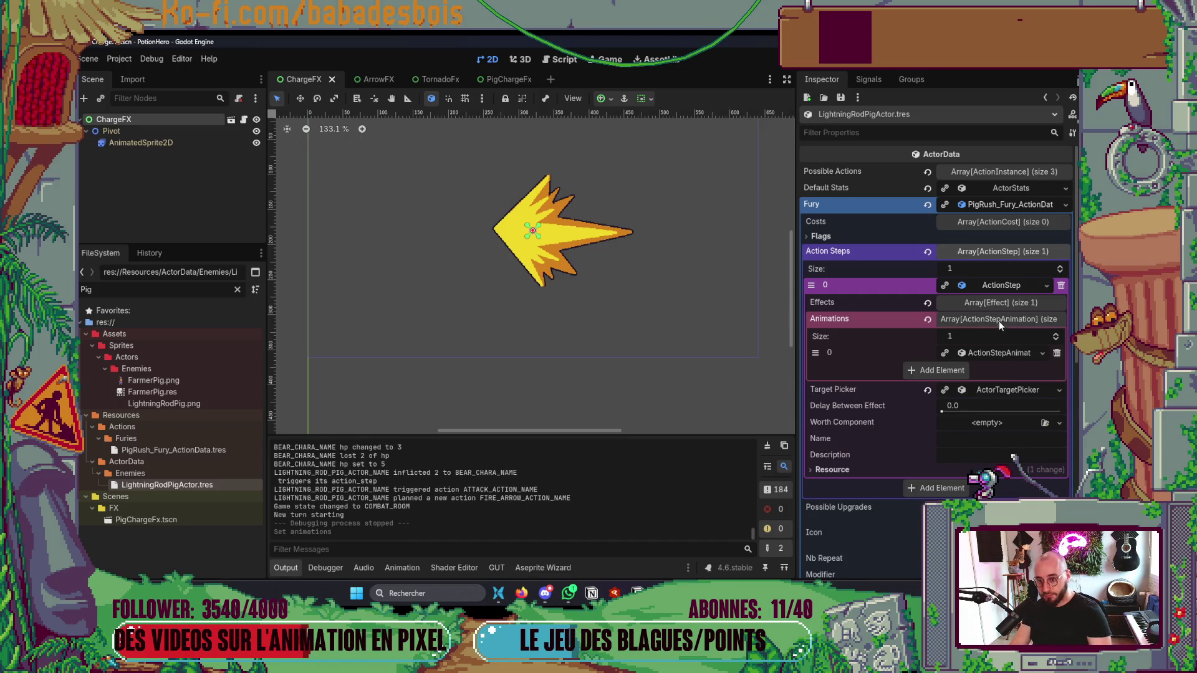
pyautogui.press('F5')
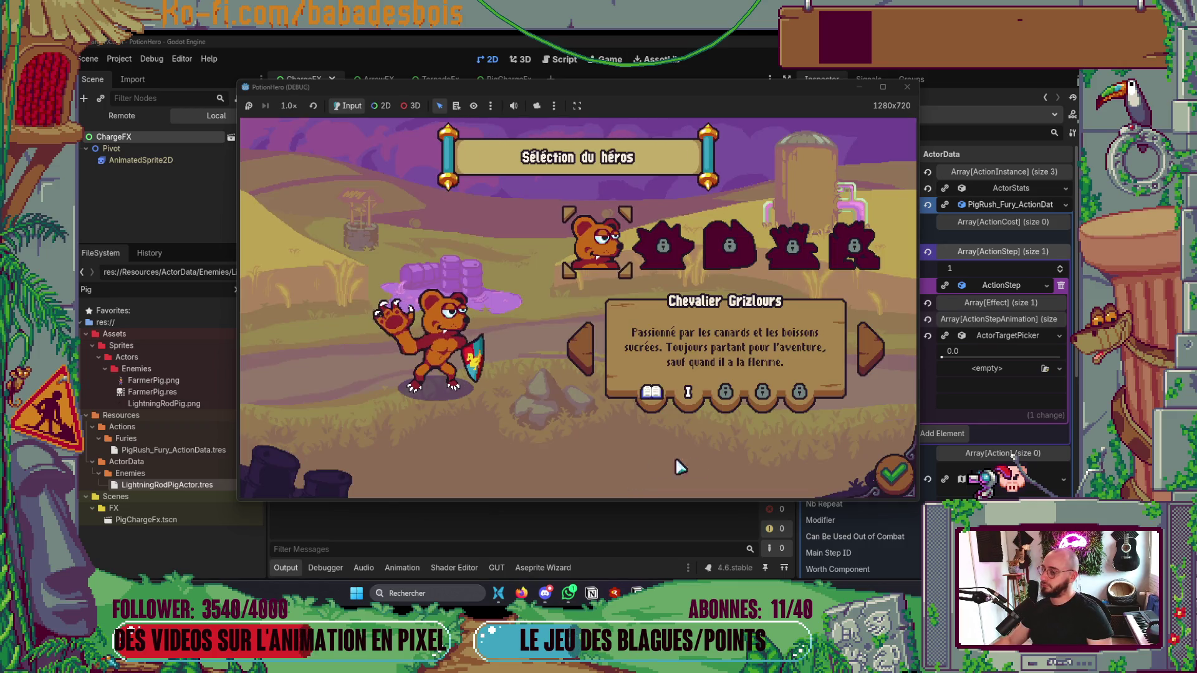
# Step: Start the bear adventure, pass the tutorial, and reach the first combat on Ferme malfamée
pyautogui.click(895, 475)
pyautogui.click(688, 261)
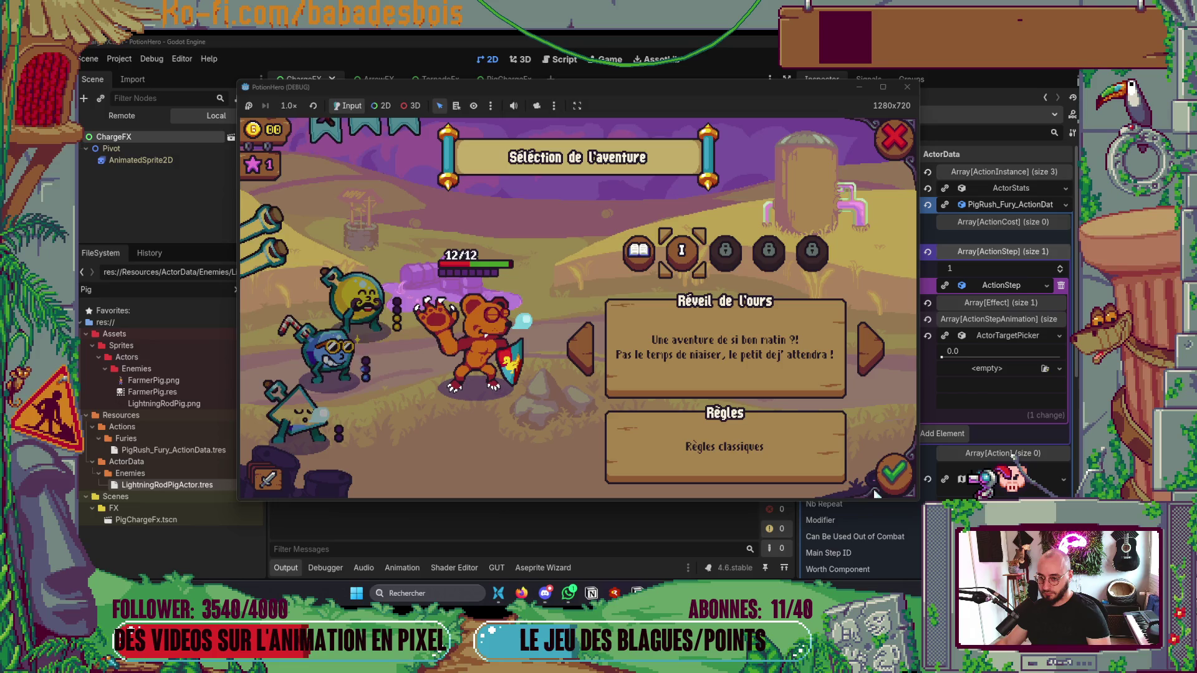
pyautogui.click(893, 477)
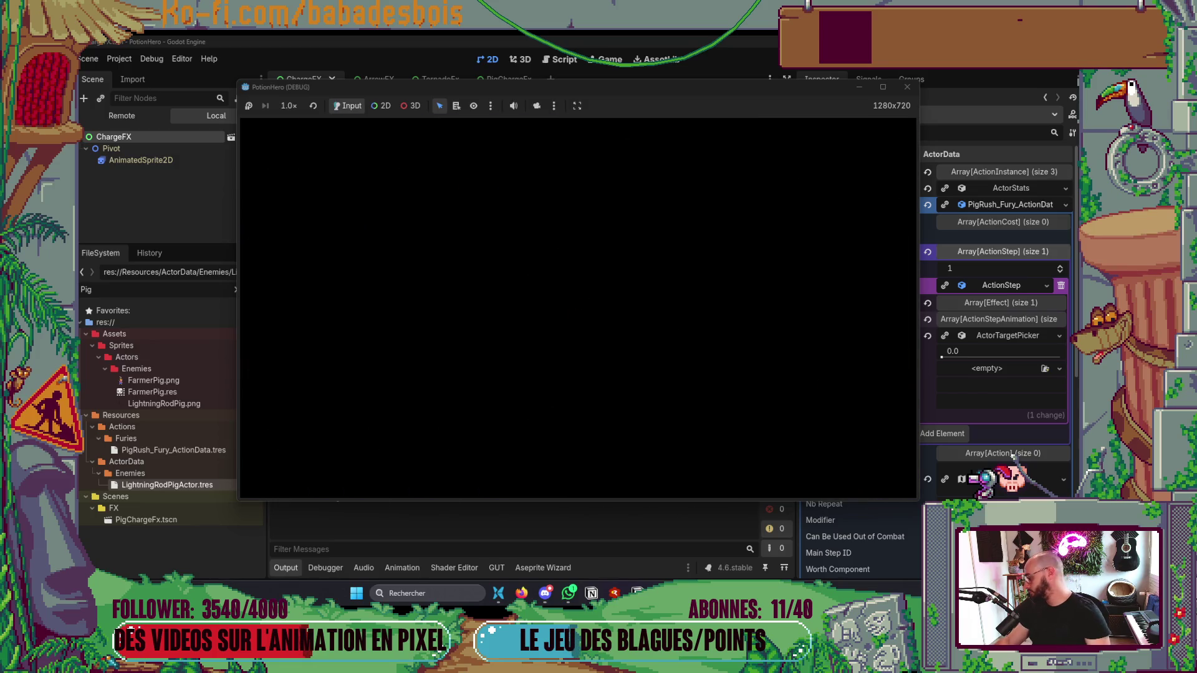
pyautogui.click(680, 353)
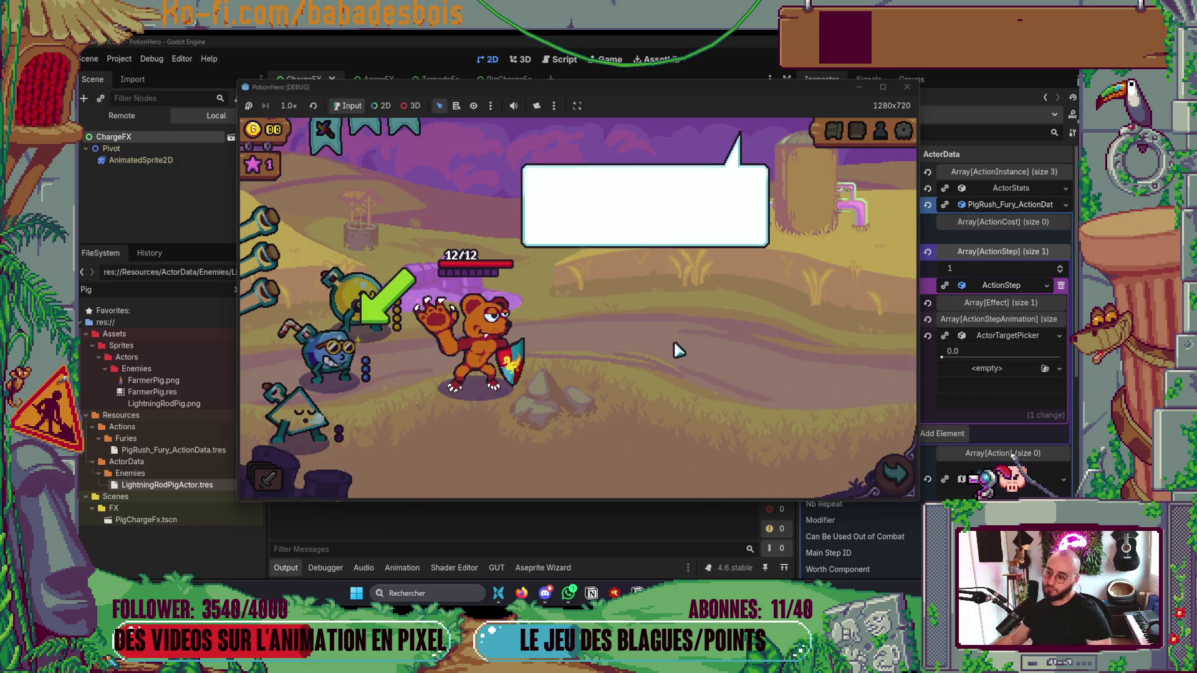
pyautogui.click(680, 353)
pyautogui.click(882, 468)
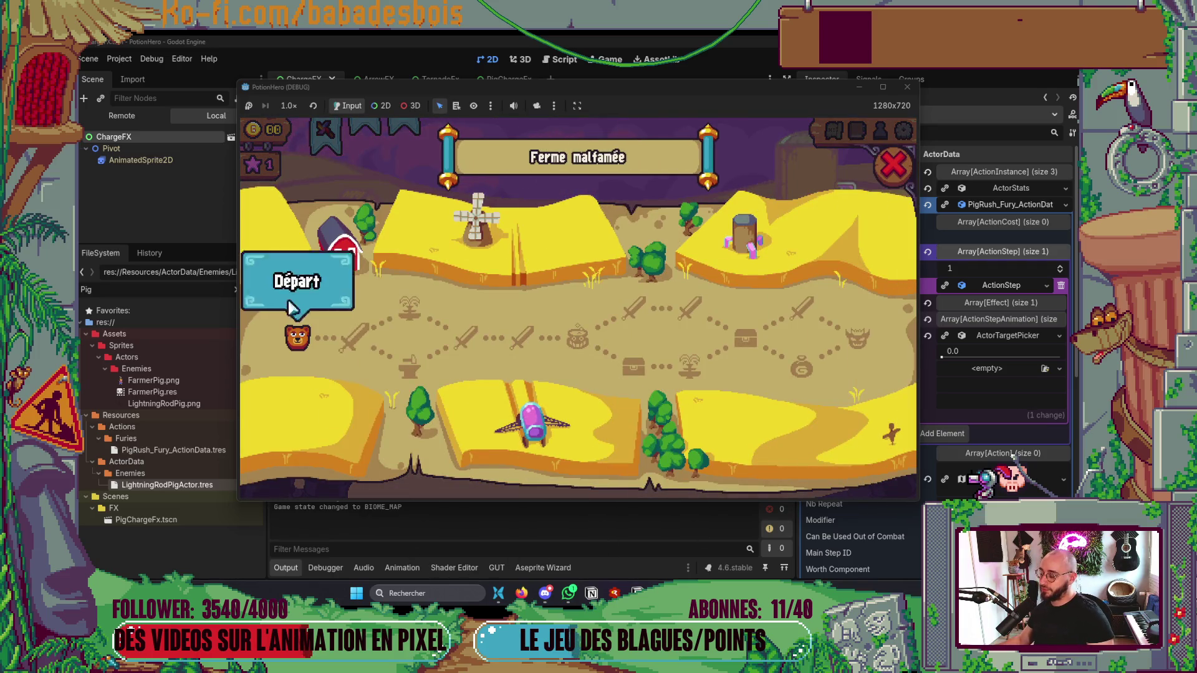
pyautogui.click(348, 355)
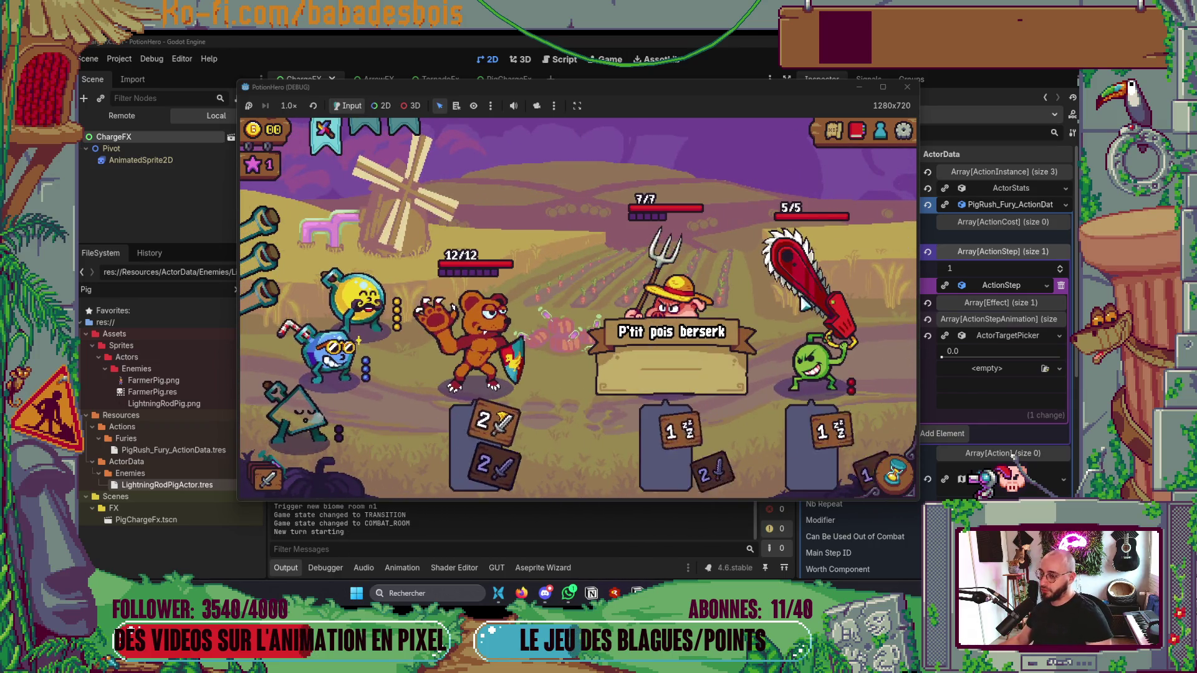
# Step: Use a flask on the bear, target an attack, then stop the game and select ChargeFX
pyautogui.moveTo(809, 432)
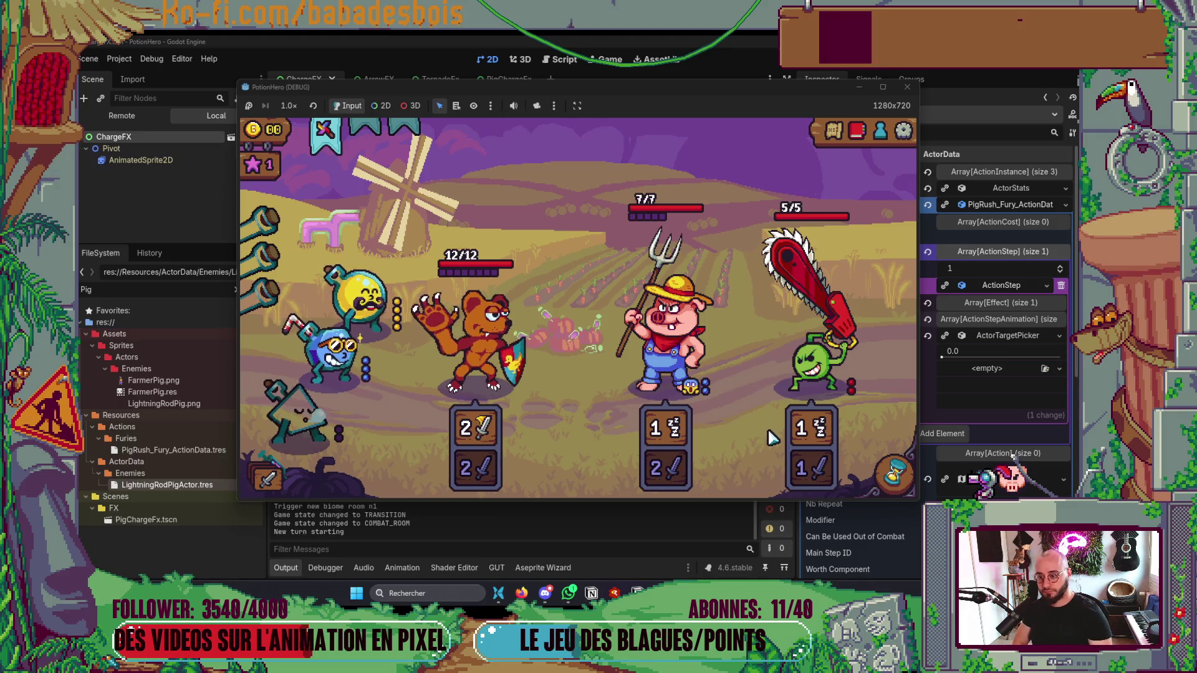
pyautogui.click(360, 363)
pyautogui.click(504, 382)
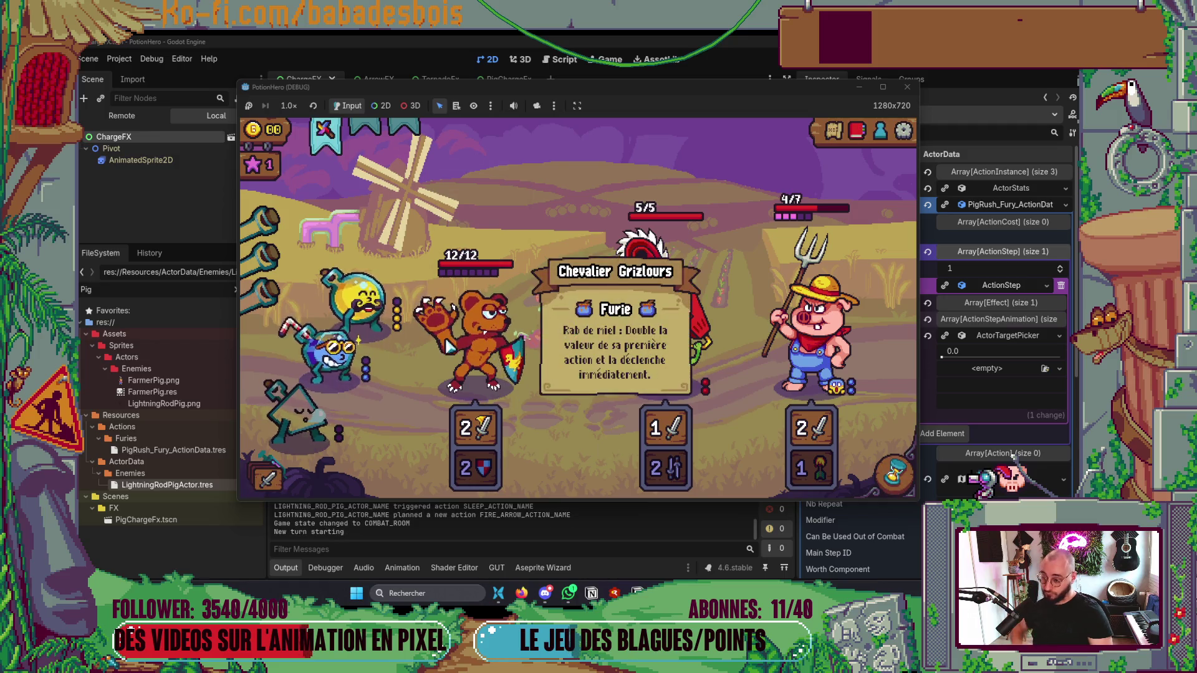
pyautogui.moveTo(360, 296)
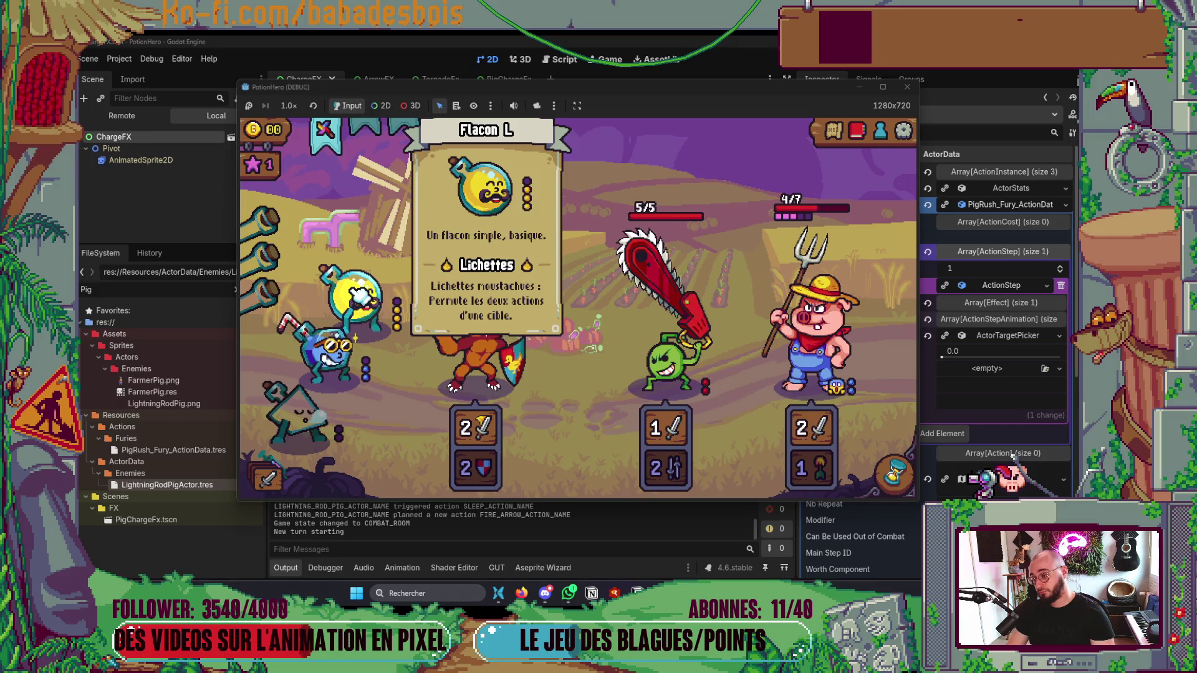
pyautogui.click(334, 368)
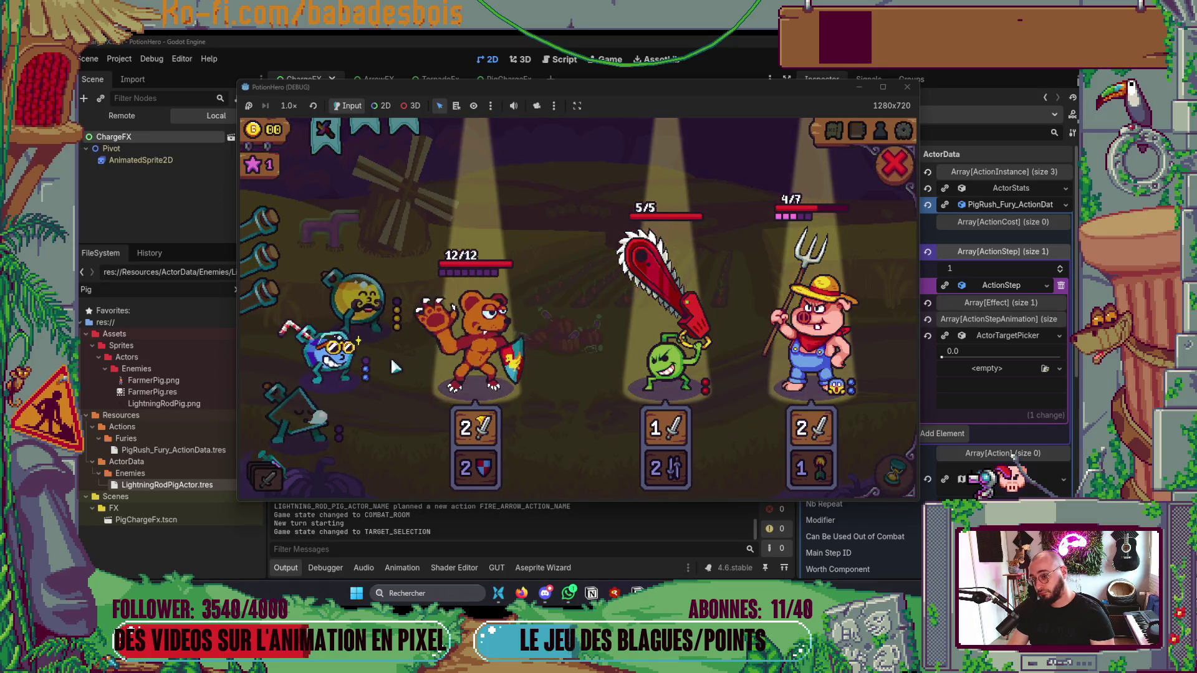
pyautogui.click(477, 350)
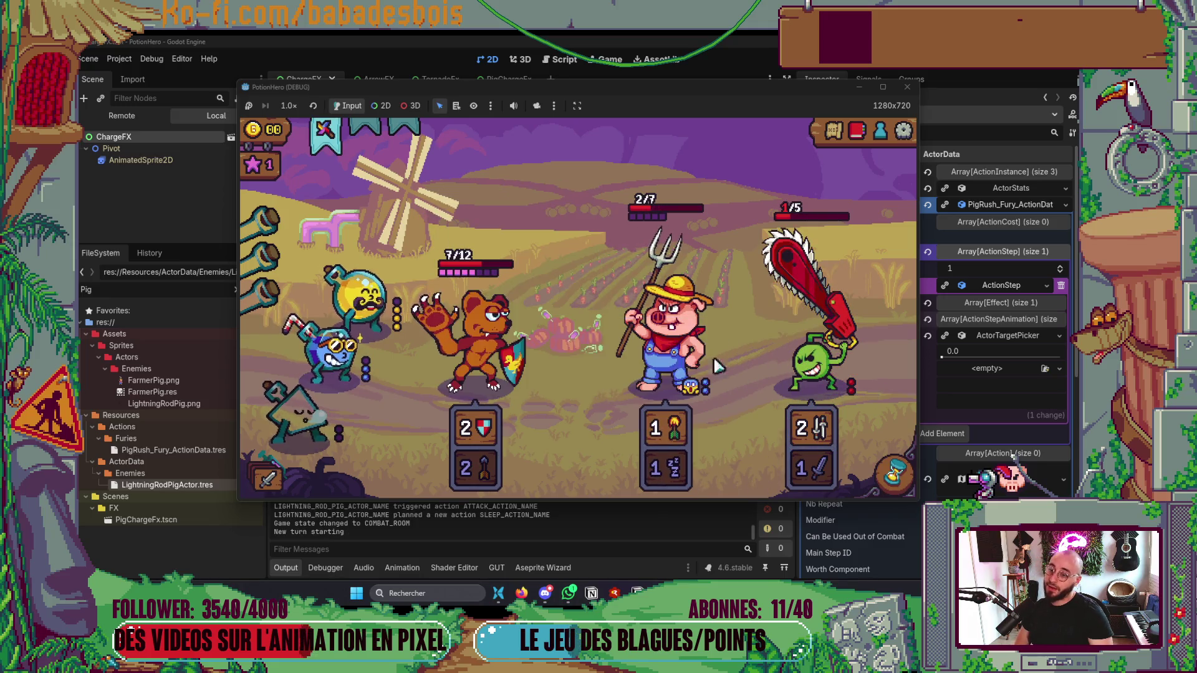
pyautogui.moveTo(664, 361)
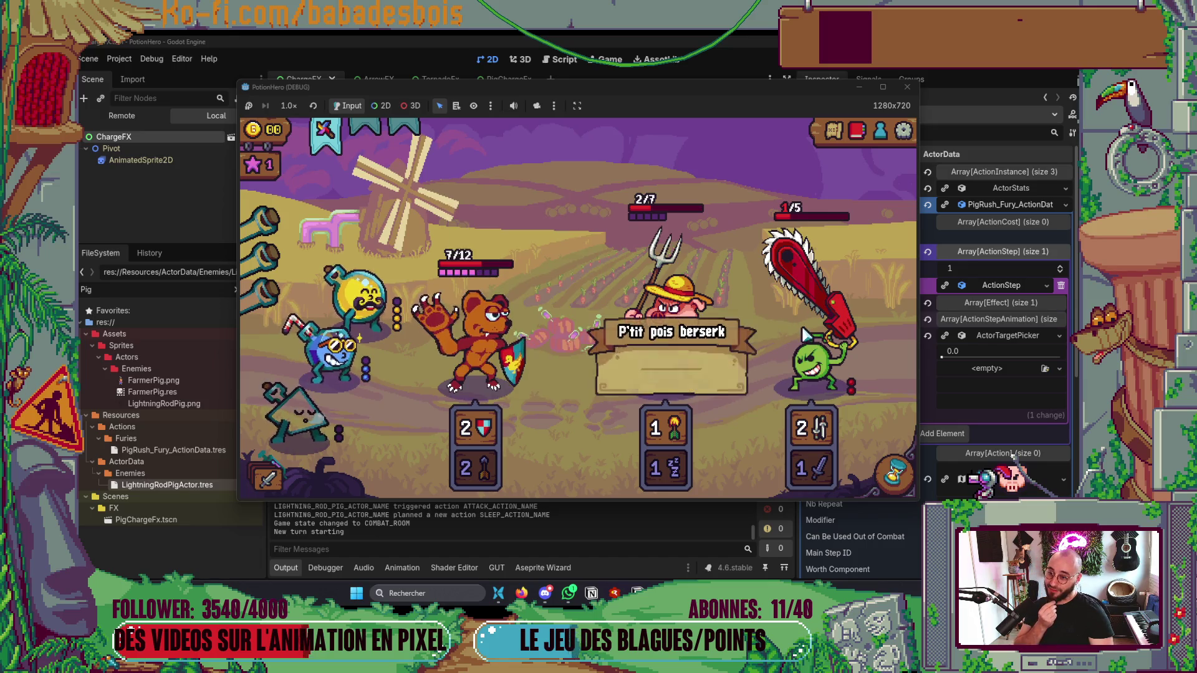
pyautogui.click(908, 87)
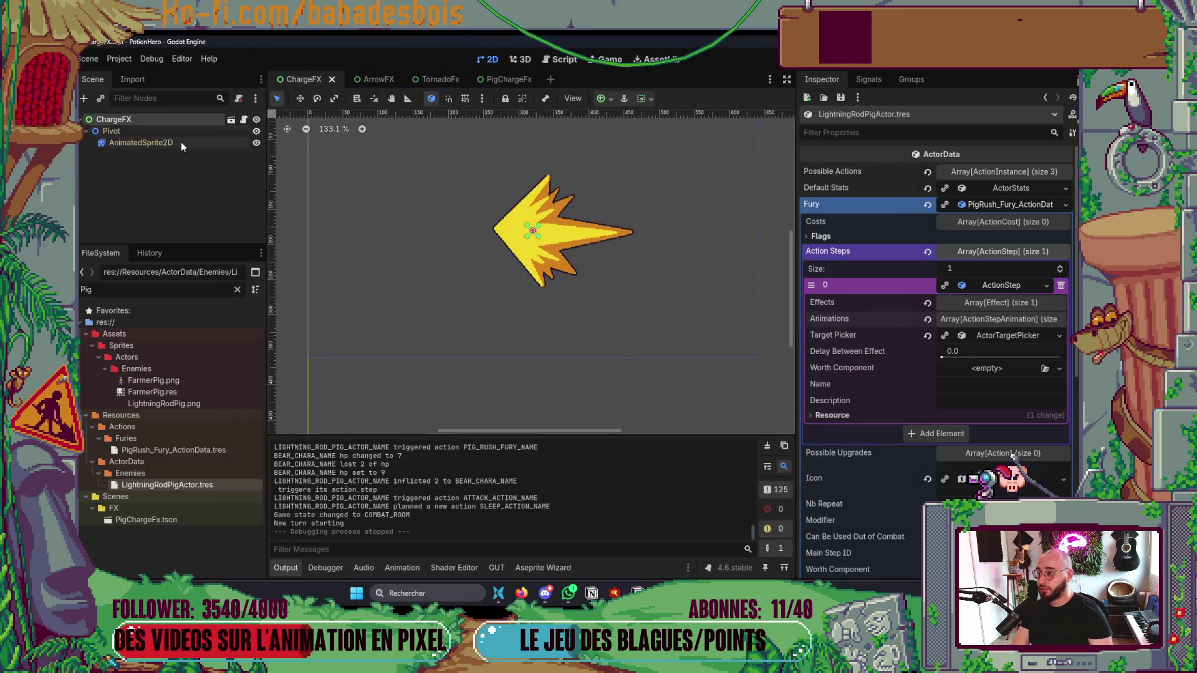
pyautogui.click(545, 233)
pyautogui.write('1')
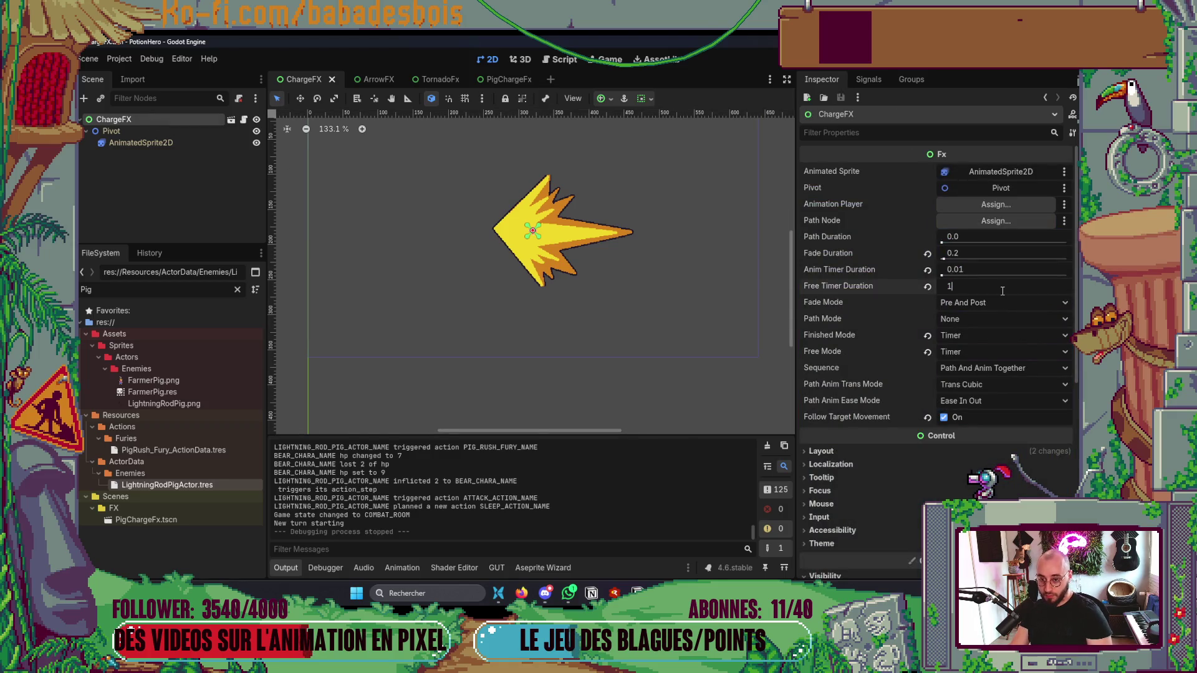
# Step: Commit Free Timer Duration 1.0 and launch the game into the farm map with the bear
pyautogui.press('Return')
pyautogui.press('F5')
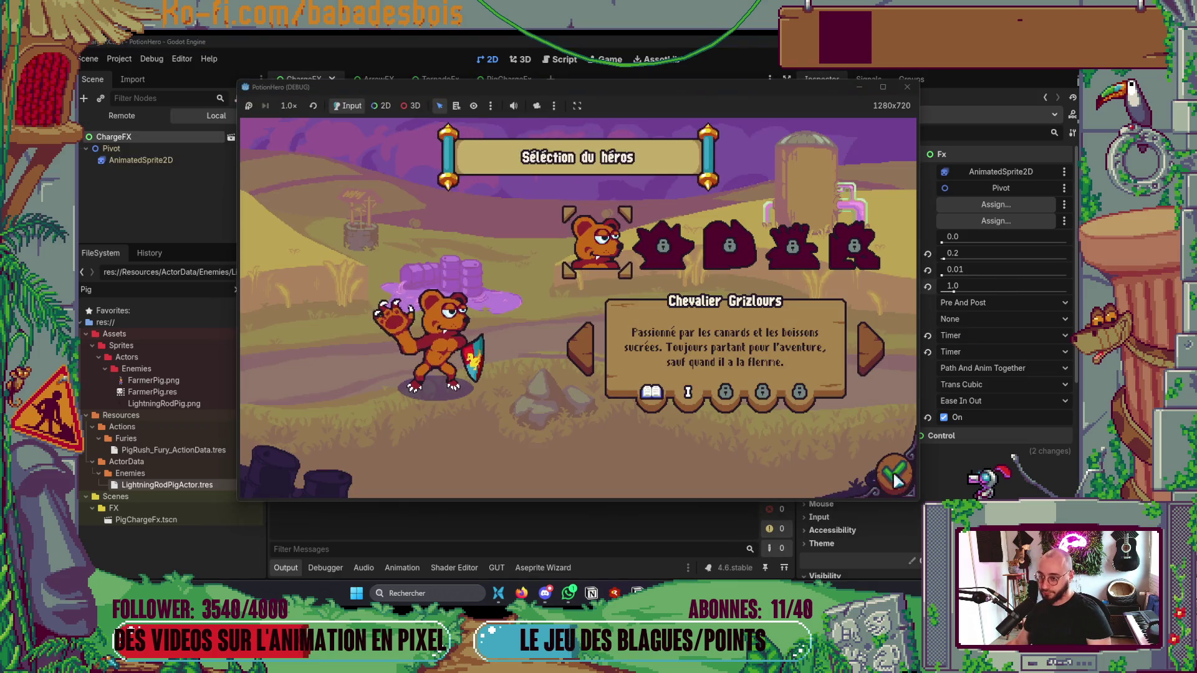
pyautogui.click(894, 475)
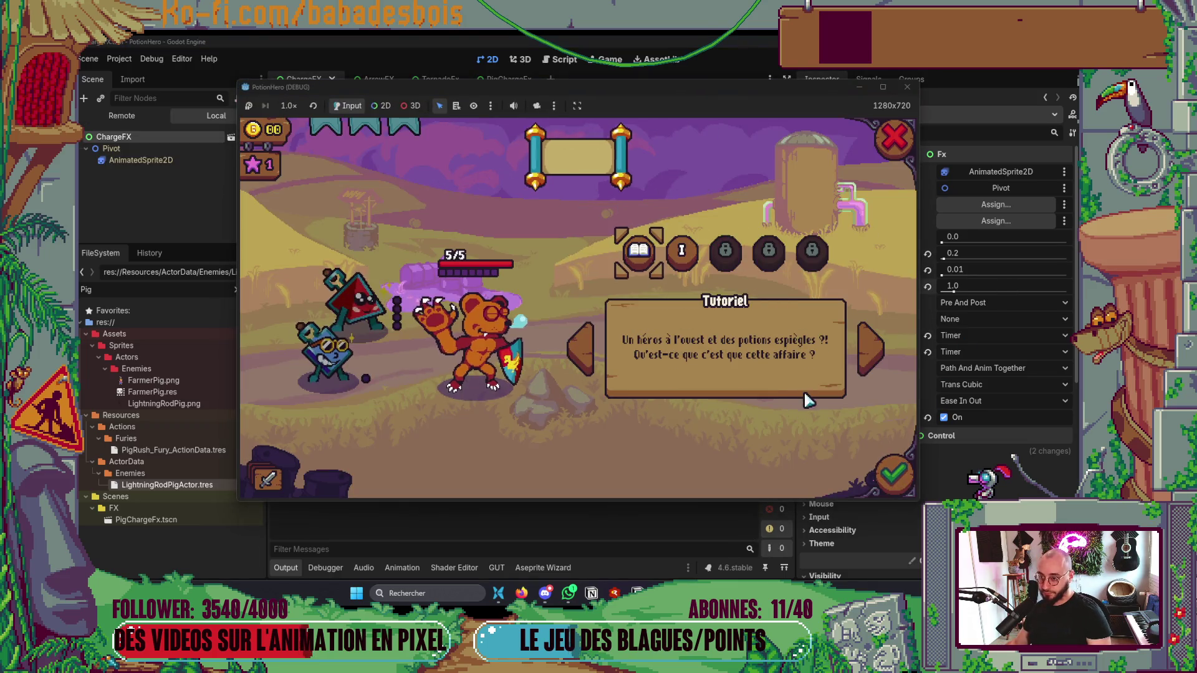
pyautogui.click(897, 463)
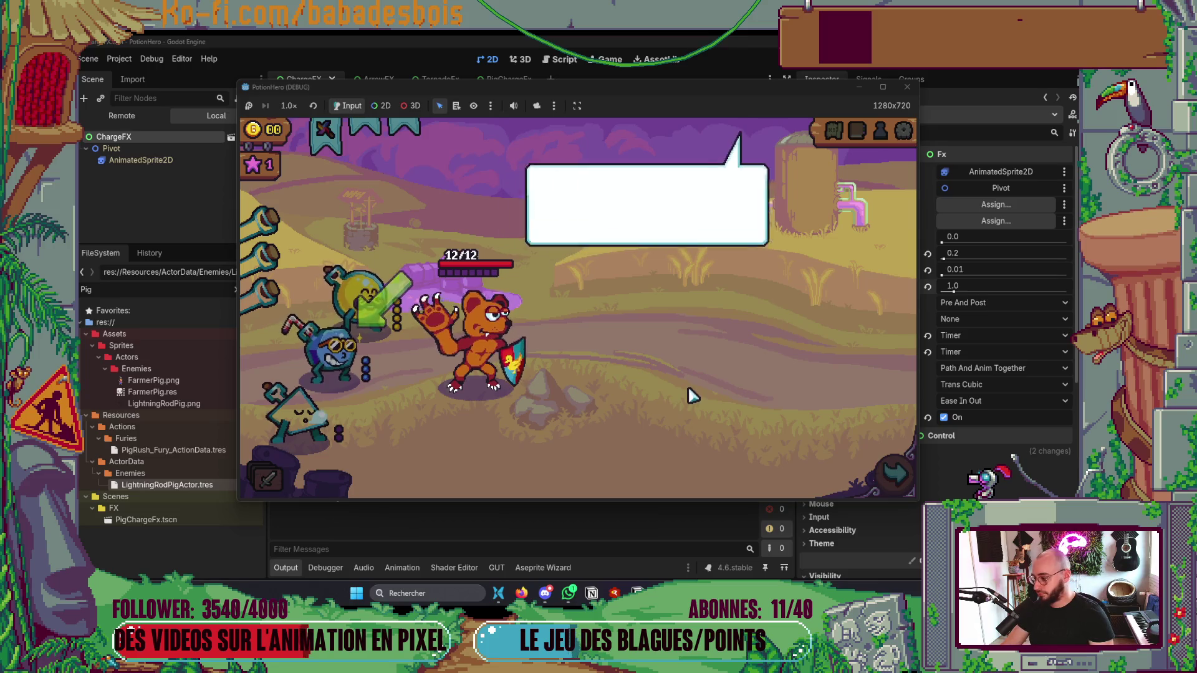
pyautogui.click(687, 387)
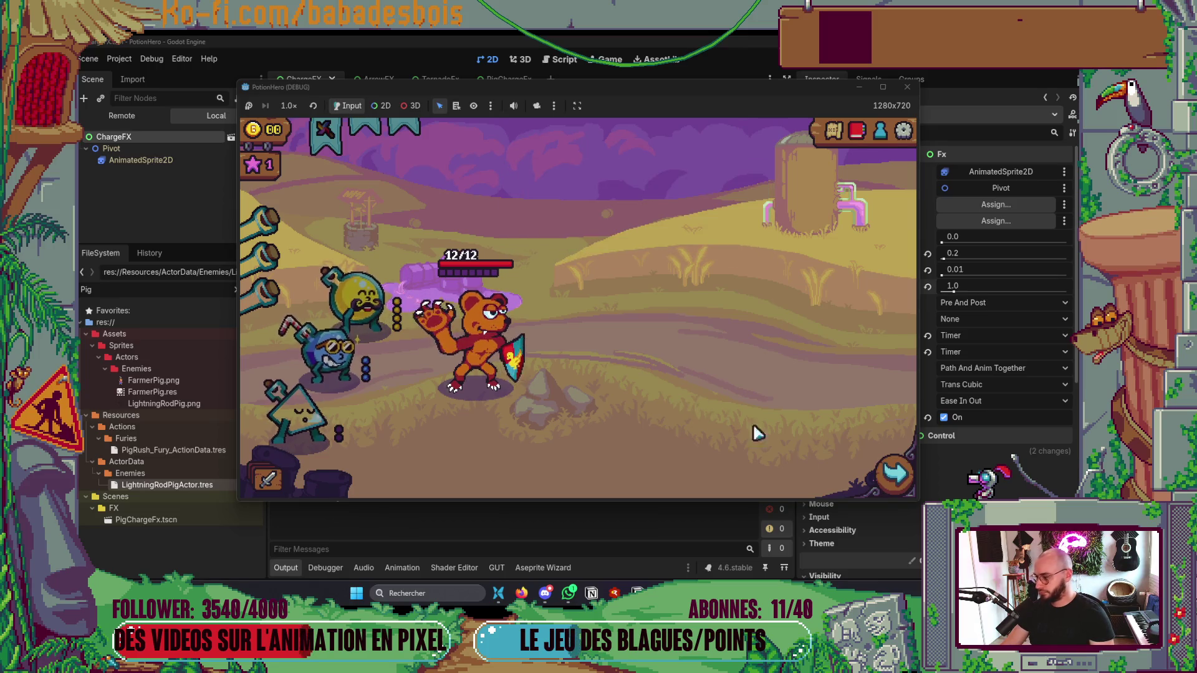
pyautogui.click(876, 490)
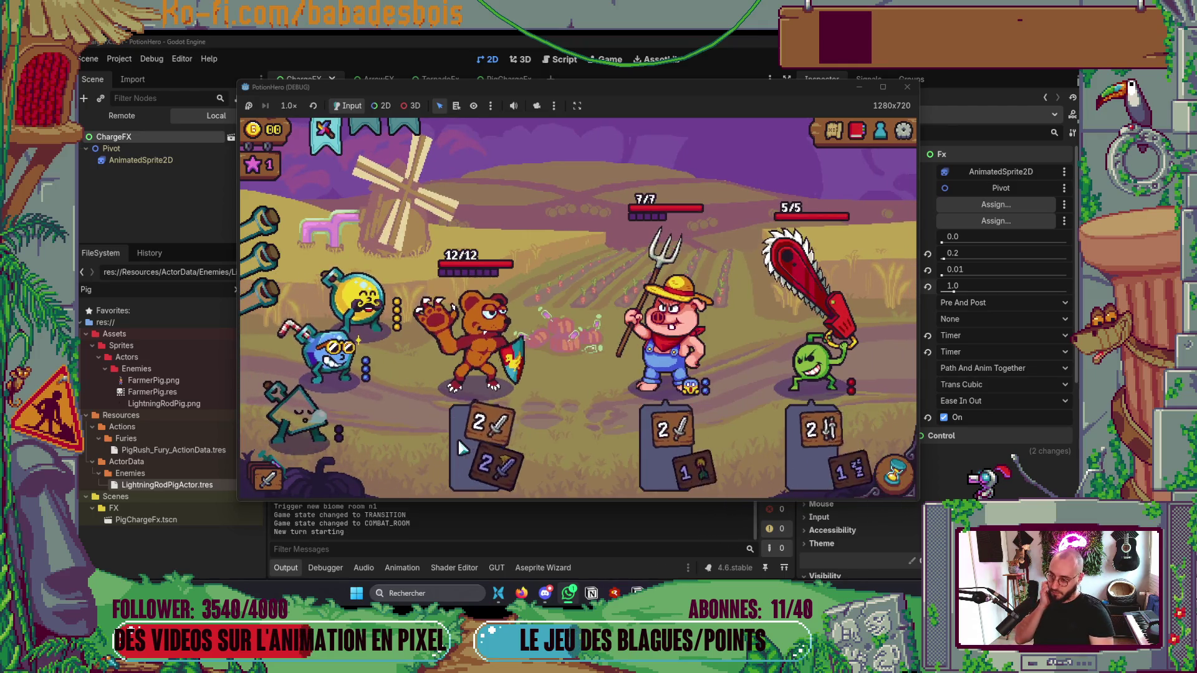
# Step: Buff the bear with a flask and pass two turns so attacks resolve
pyautogui.click(368, 365)
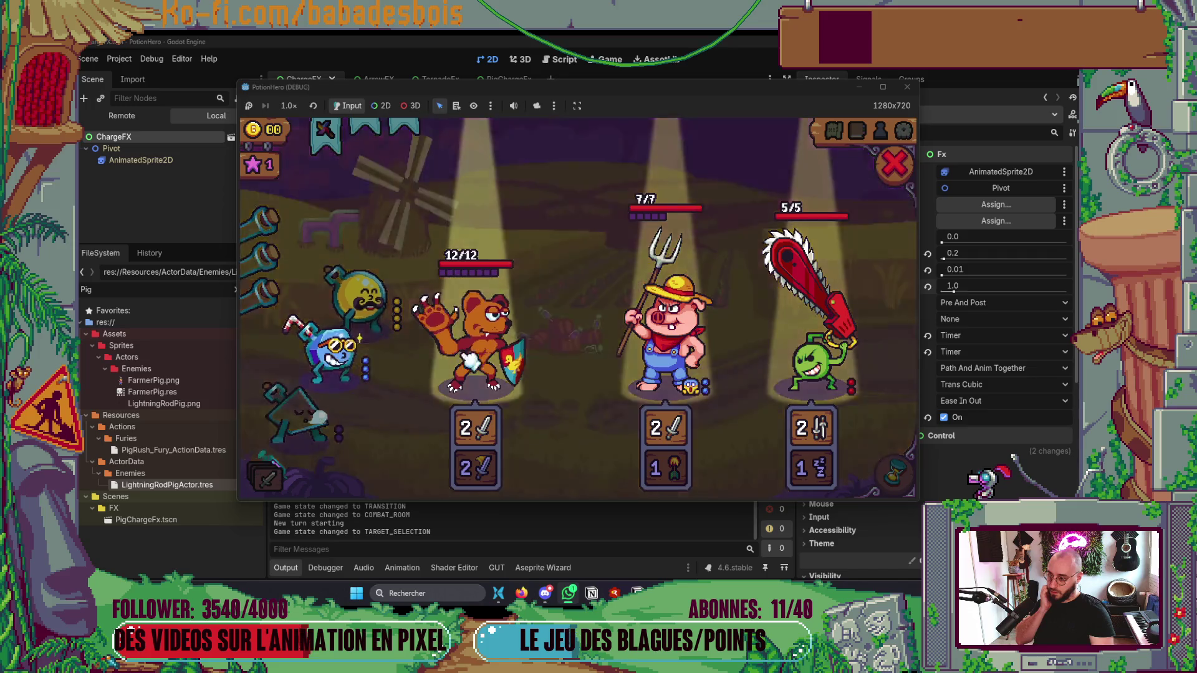
pyautogui.click(477, 337)
pyautogui.click(897, 473)
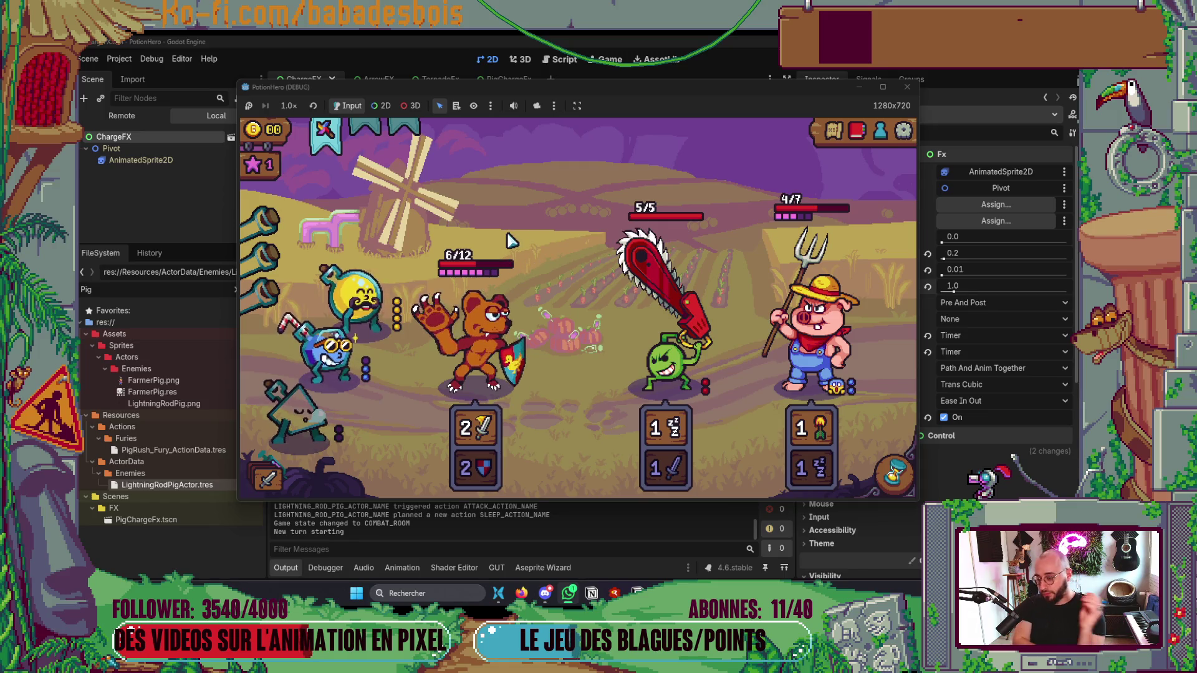
pyautogui.click(355, 365)
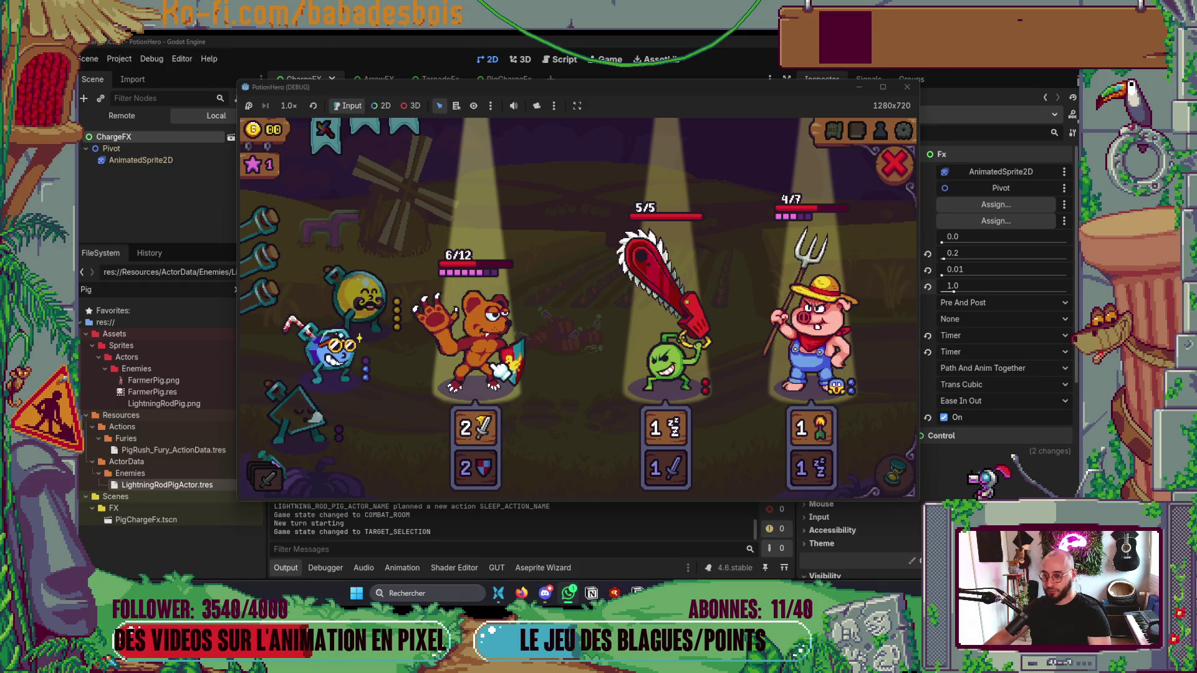
pyautogui.rightClick(521, 365)
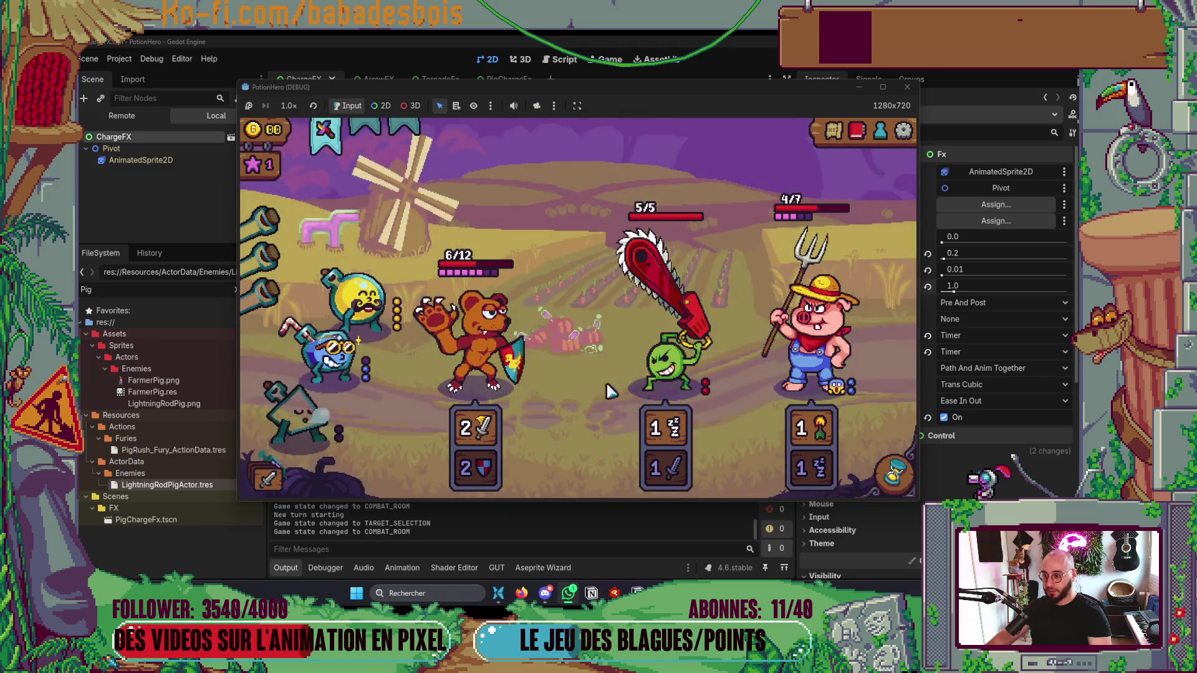
pyautogui.click(898, 475)
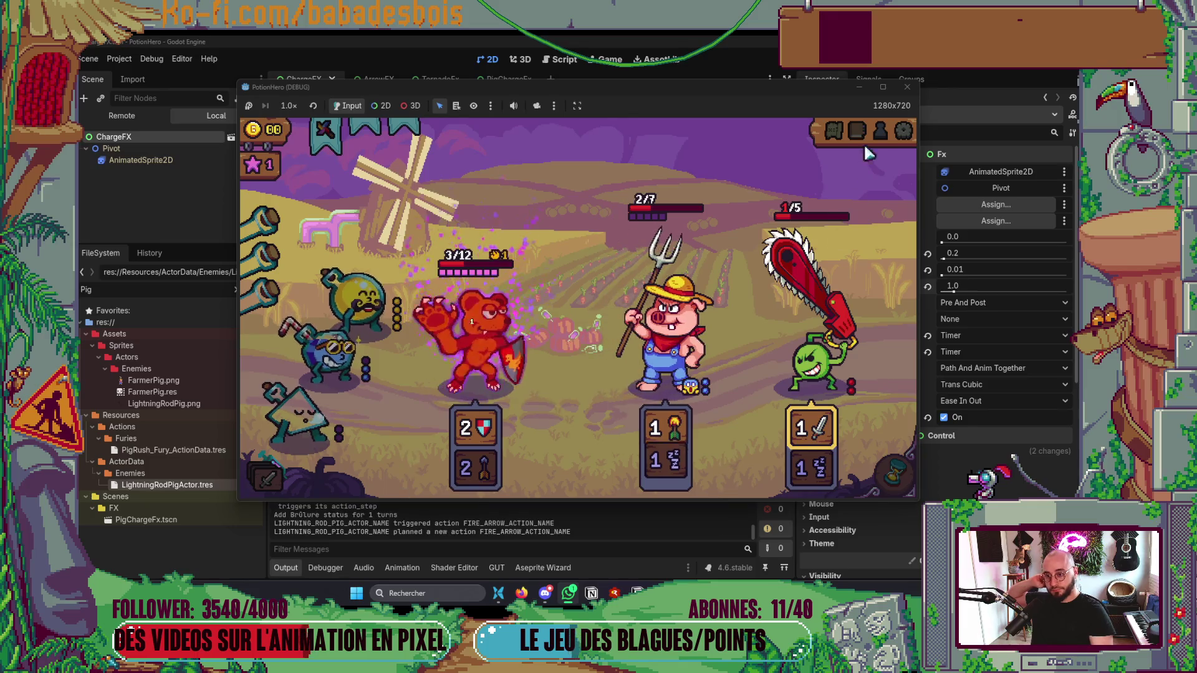
# Step: Stop the game, set Free Timer Duration to 0.6, and relaunch
pyautogui.click(907, 90)
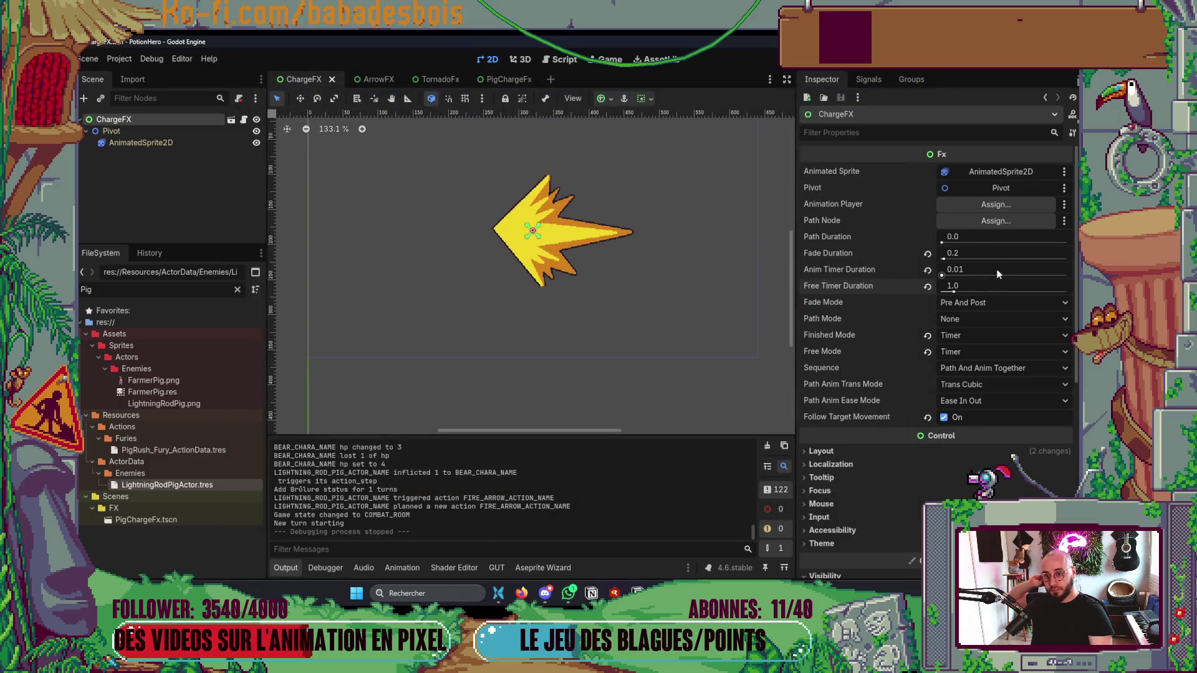
pyautogui.click(998, 286)
pyautogui.write('0.')
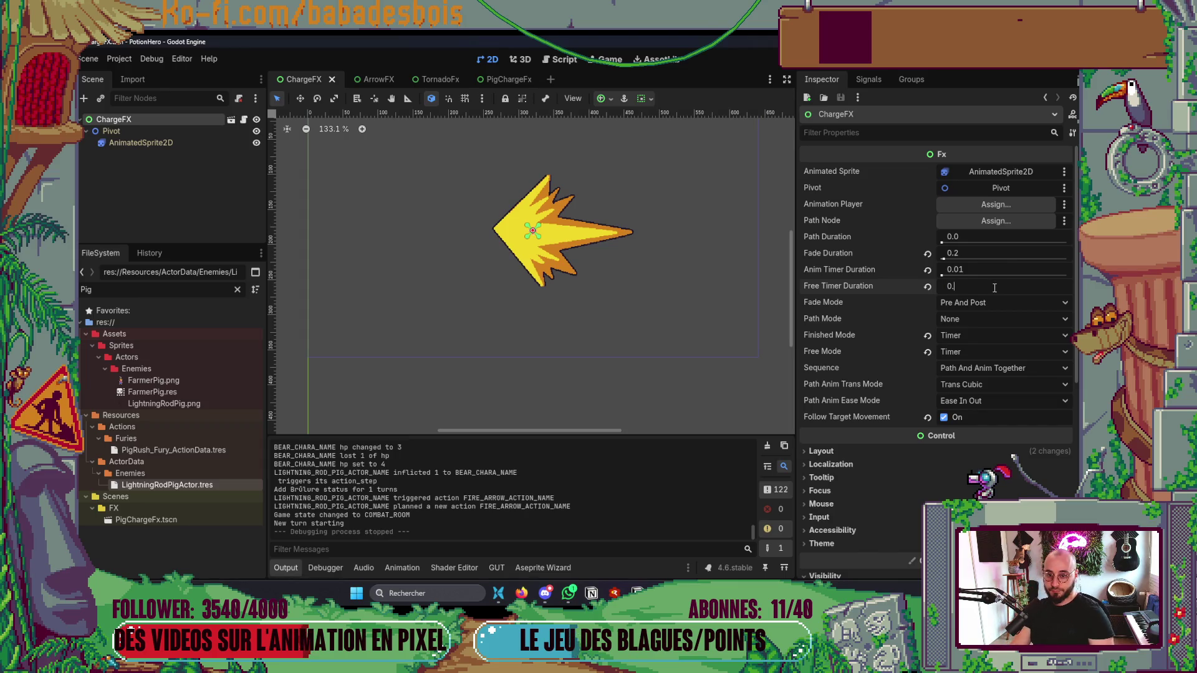
pyautogui.write('6')
pyautogui.press('F5')
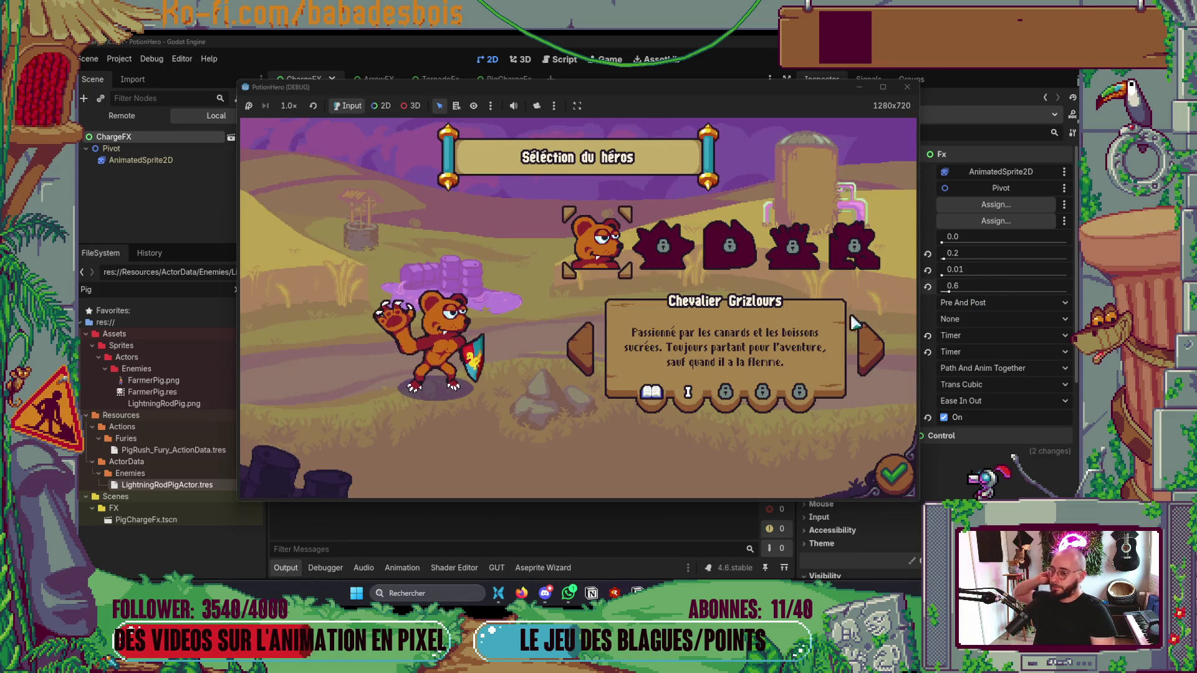
# Step: Pick the bear and adventure, pass the tutorial, and enter the first Ferme malfamée combat room
pyautogui.click(903, 479)
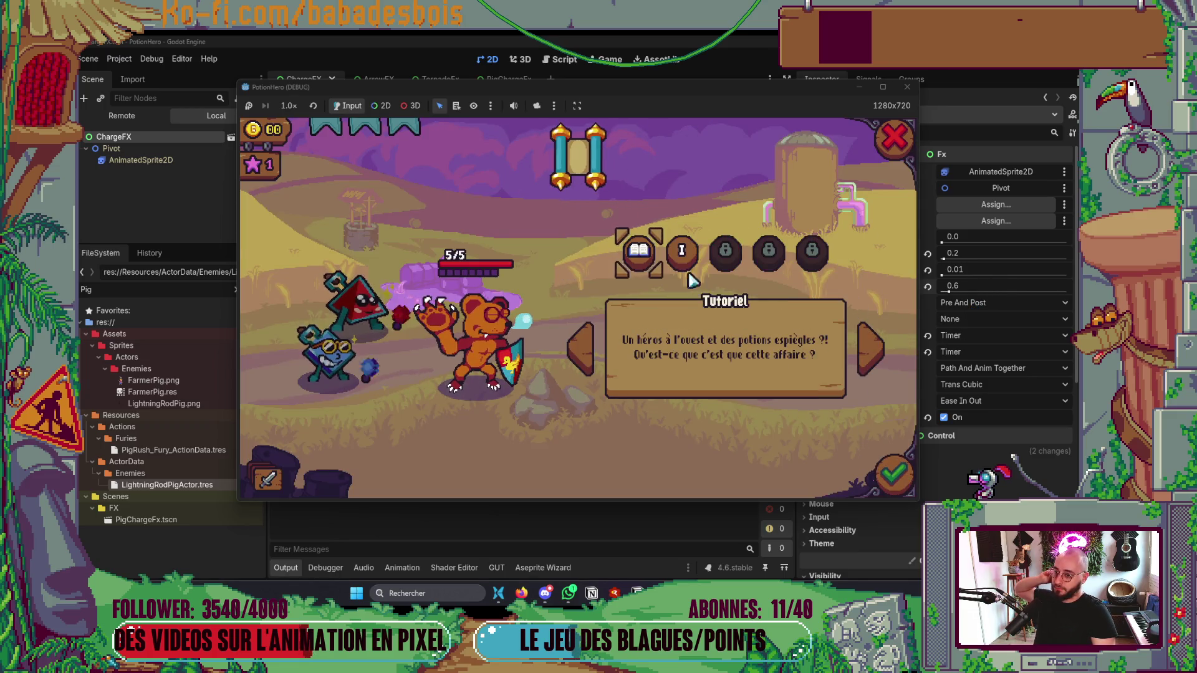
pyautogui.click(885, 477)
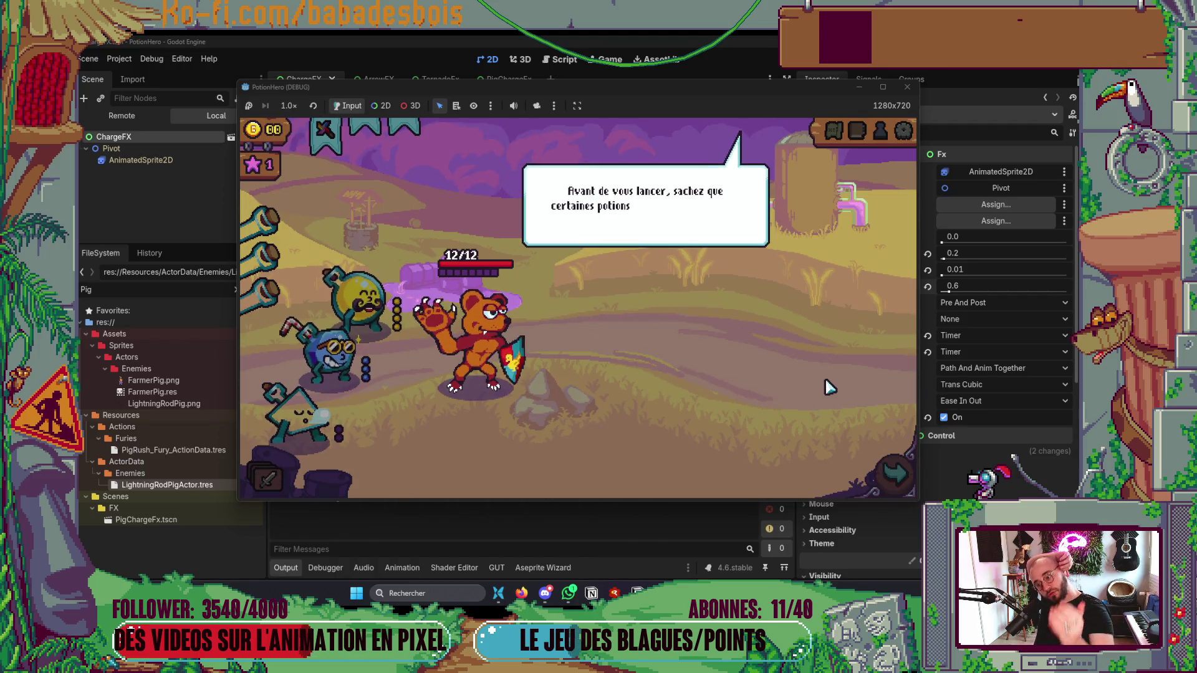
pyautogui.click(783, 380)
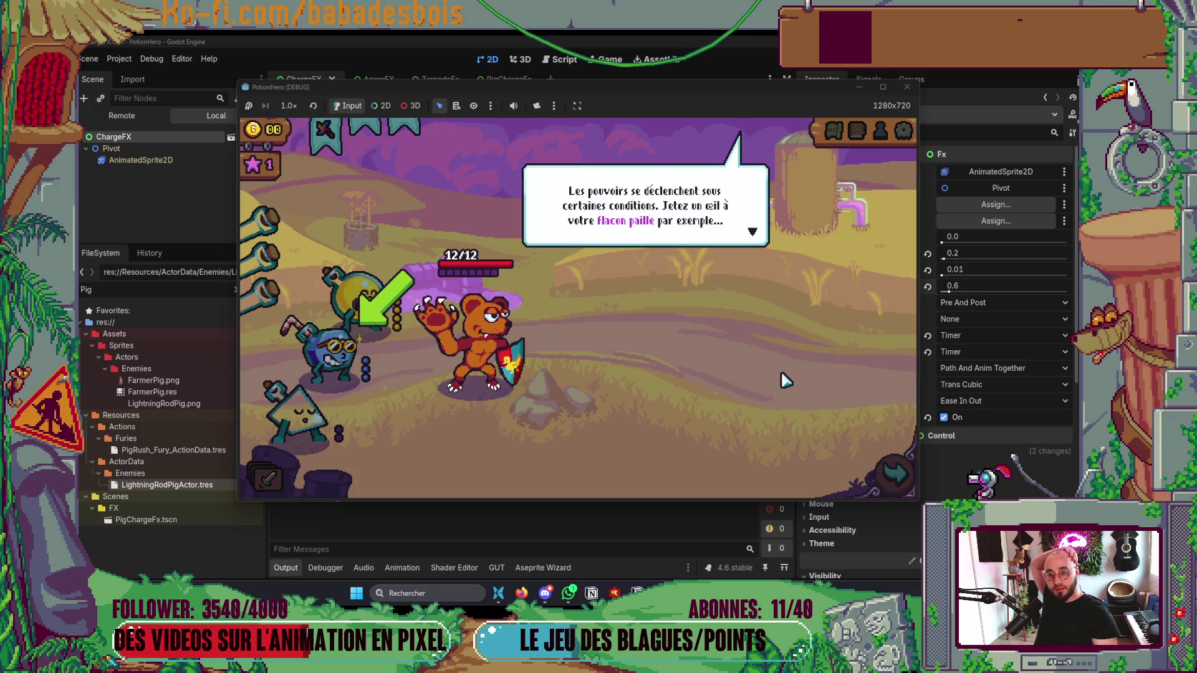
pyautogui.click(784, 380)
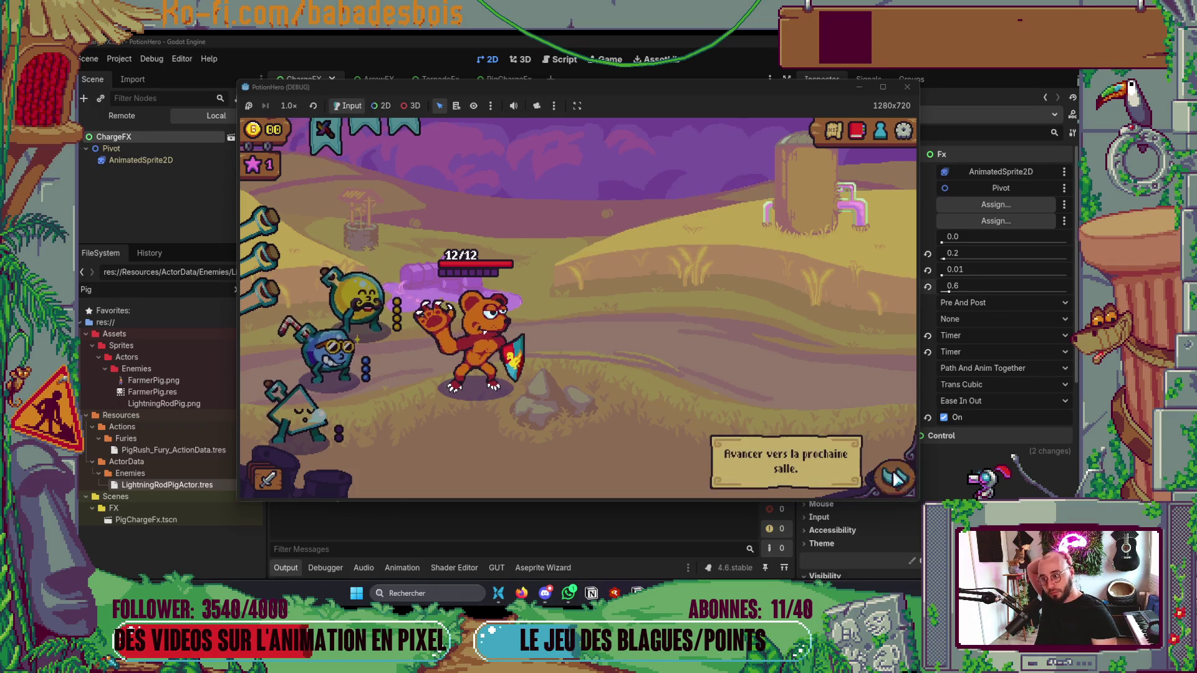
pyautogui.click(877, 473)
pyautogui.click(352, 346)
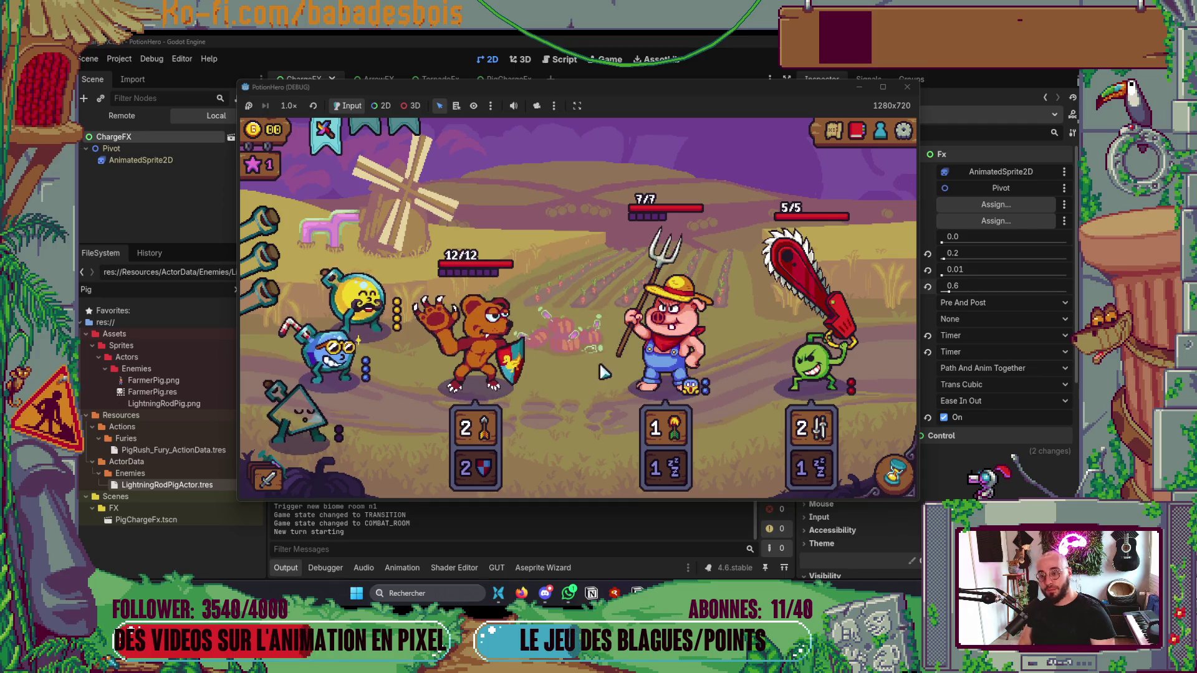
pyautogui.moveTo(700, 356)
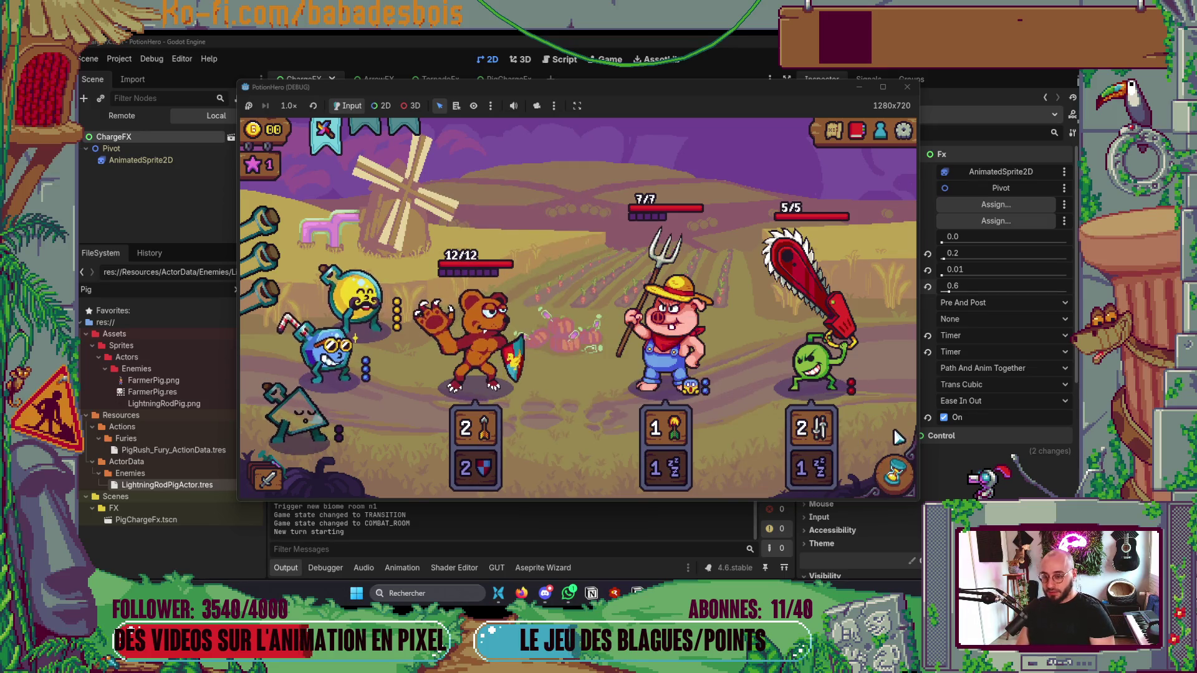
pyautogui.moveTo(809, 472)
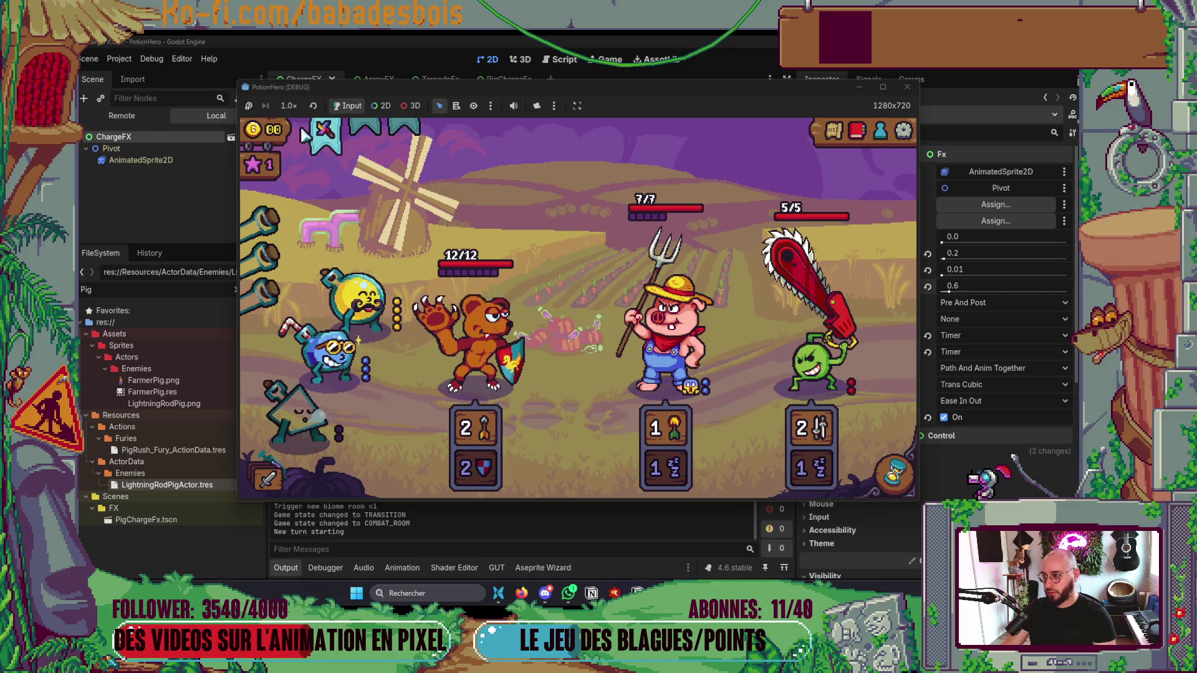
# Step: Use the pinwheel on the farmer pig and the Flacon paille M, boost, and blue flask potions, then pass the turn and stop the game
pyautogui.click(321, 134)
pyautogui.click(666, 324)
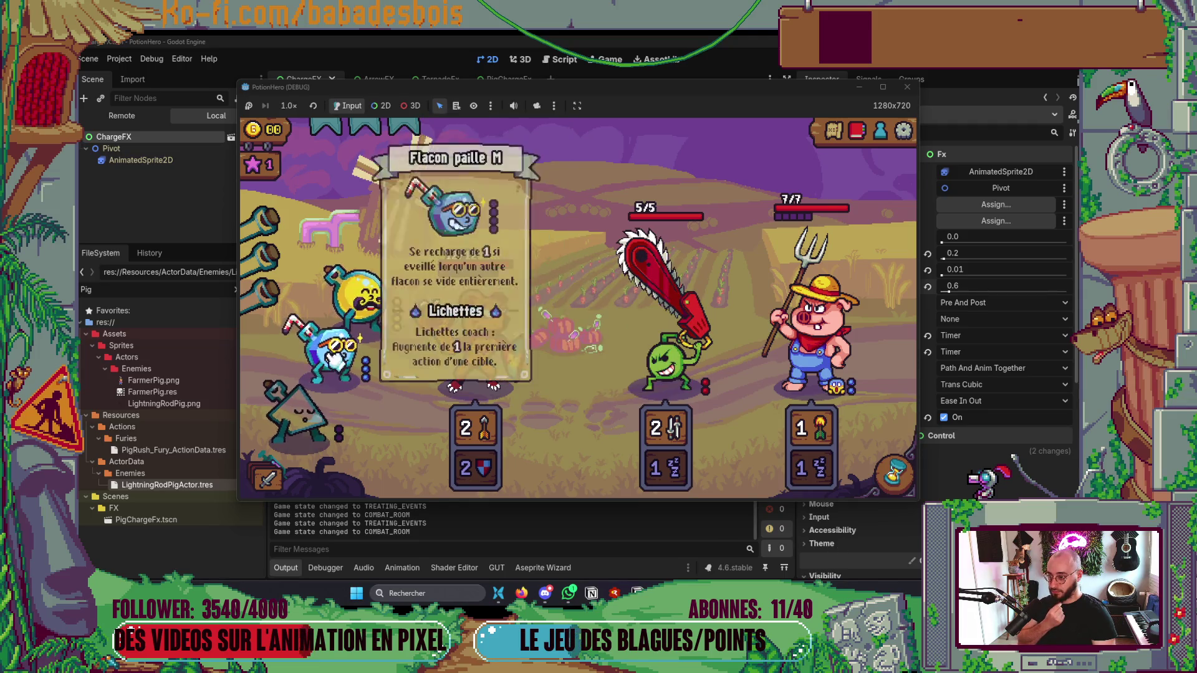
pyautogui.click(336, 359)
pyautogui.click(642, 436)
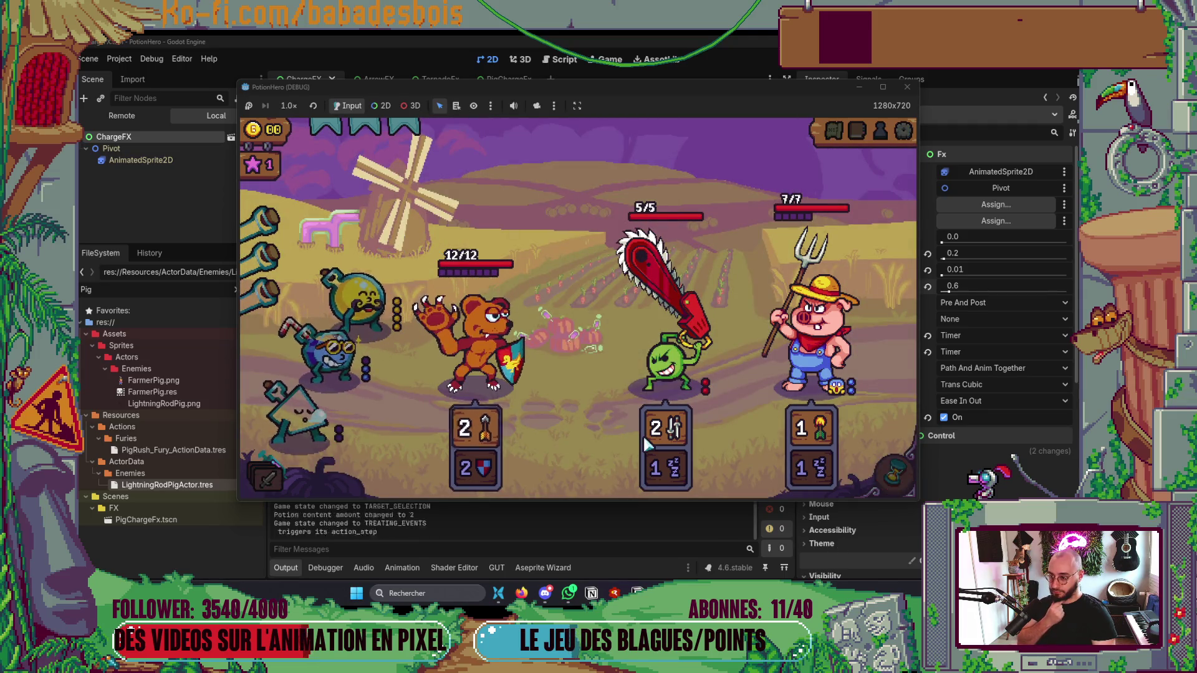
pyautogui.click(335, 359)
pyautogui.click(460, 374)
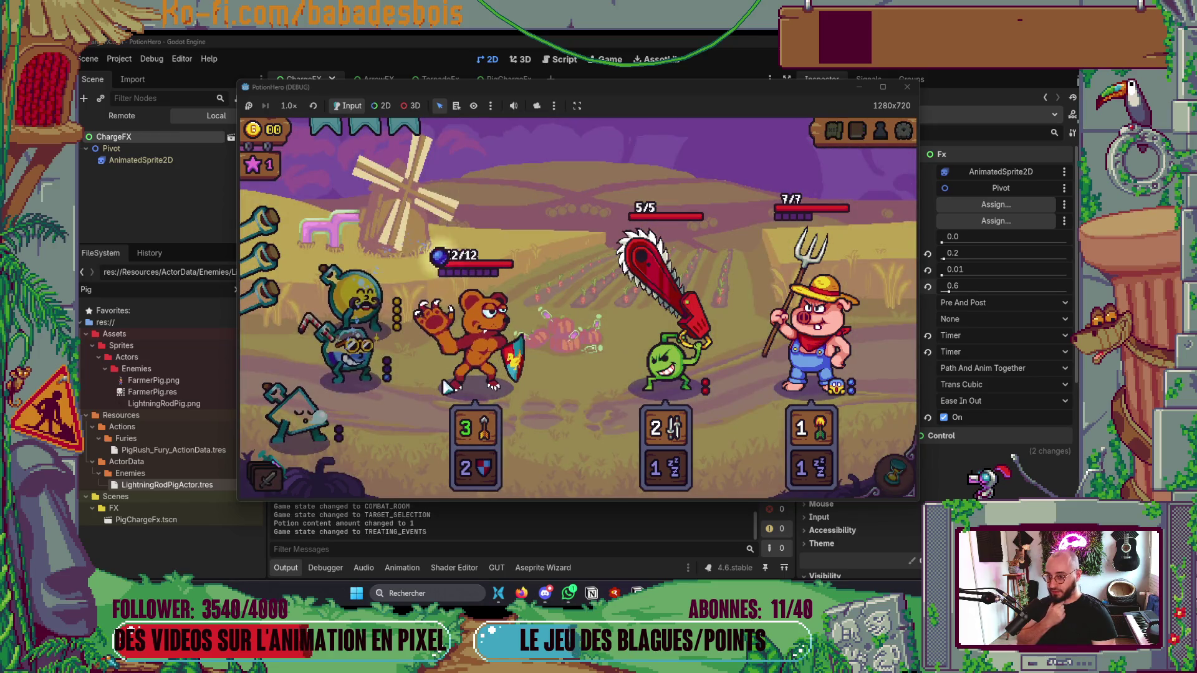
pyautogui.click(342, 373)
pyautogui.click(666, 437)
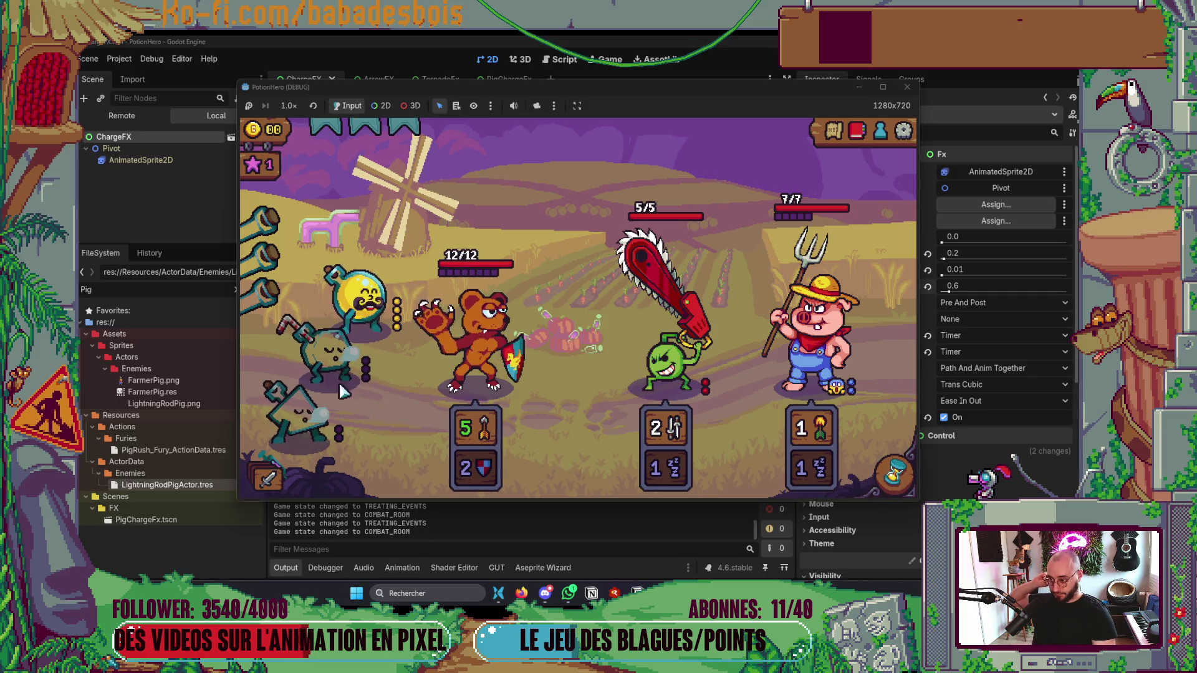
pyautogui.click(895, 473)
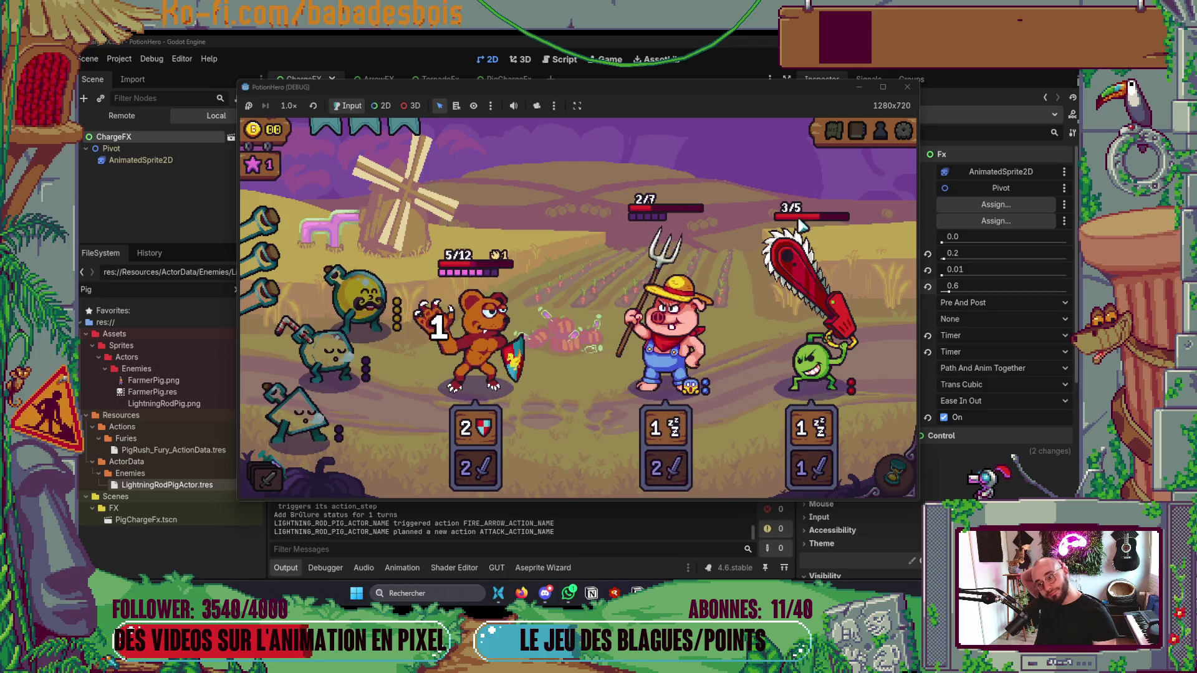
pyautogui.press('F8')
# Step: Set Free Timer Duration to 0.3 and relaunch the game
pyautogui.click(967, 287)
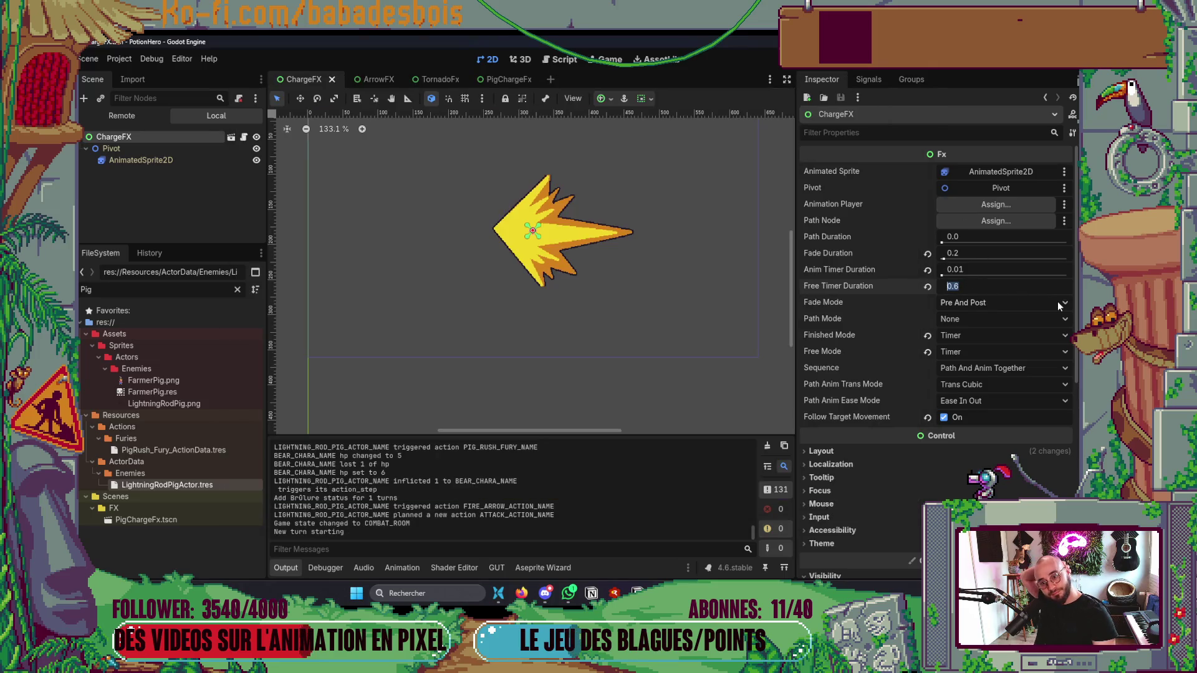
pyautogui.write('0.3')
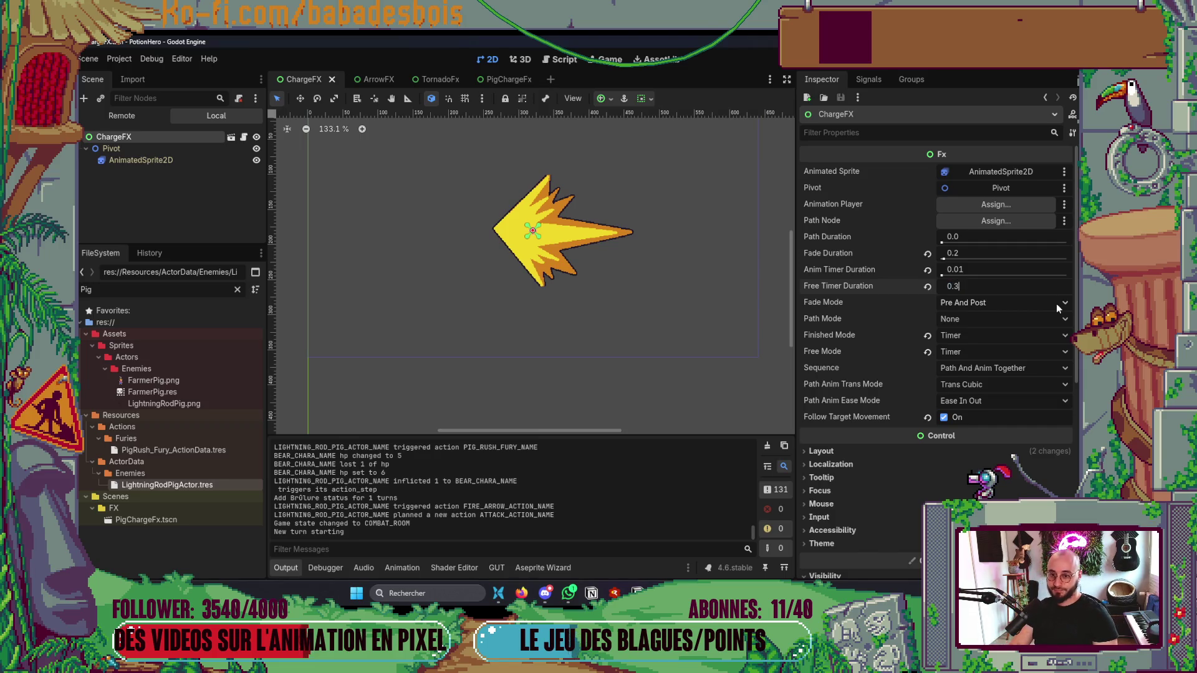
pyautogui.press('Return')
pyautogui.press('F5')
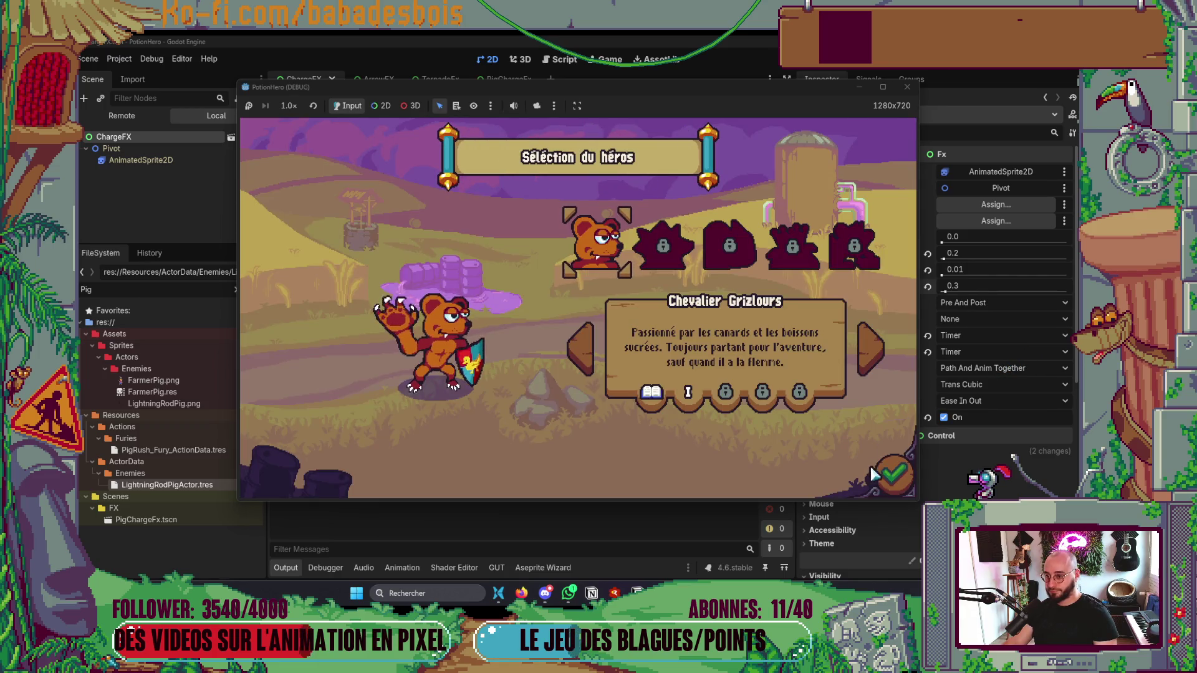
# Step: Confirm the hero and adventure, skip the tutorial, and travel to the first battle
pyautogui.click(876, 475)
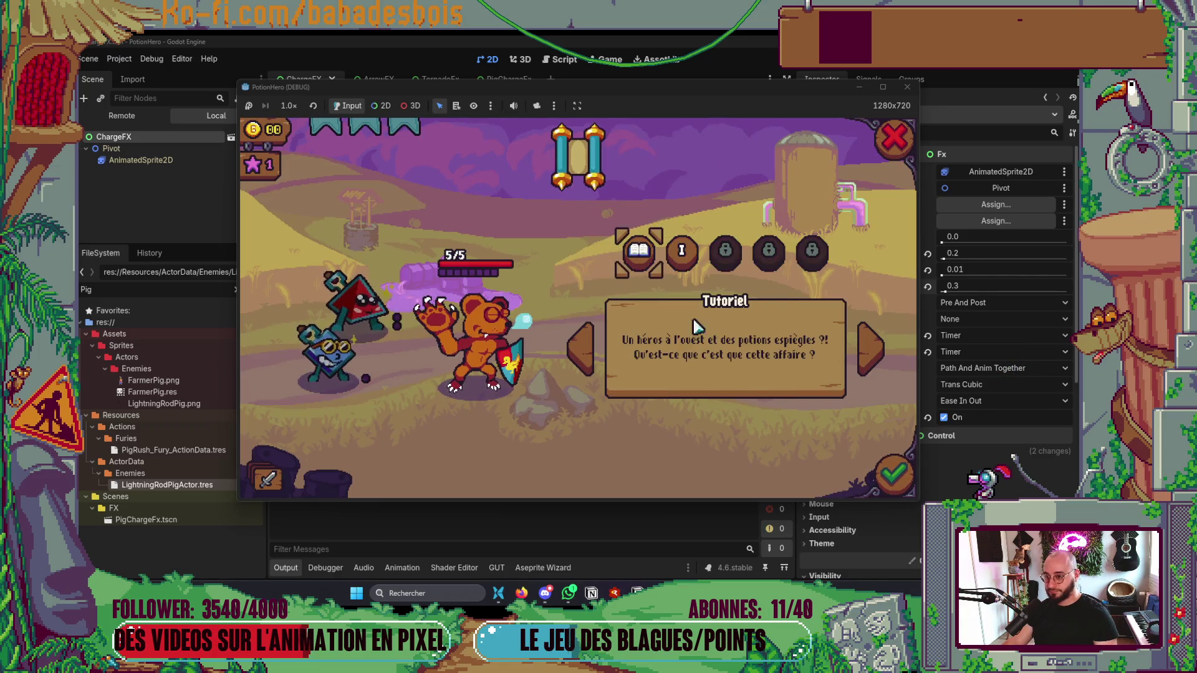
pyautogui.click(876, 478)
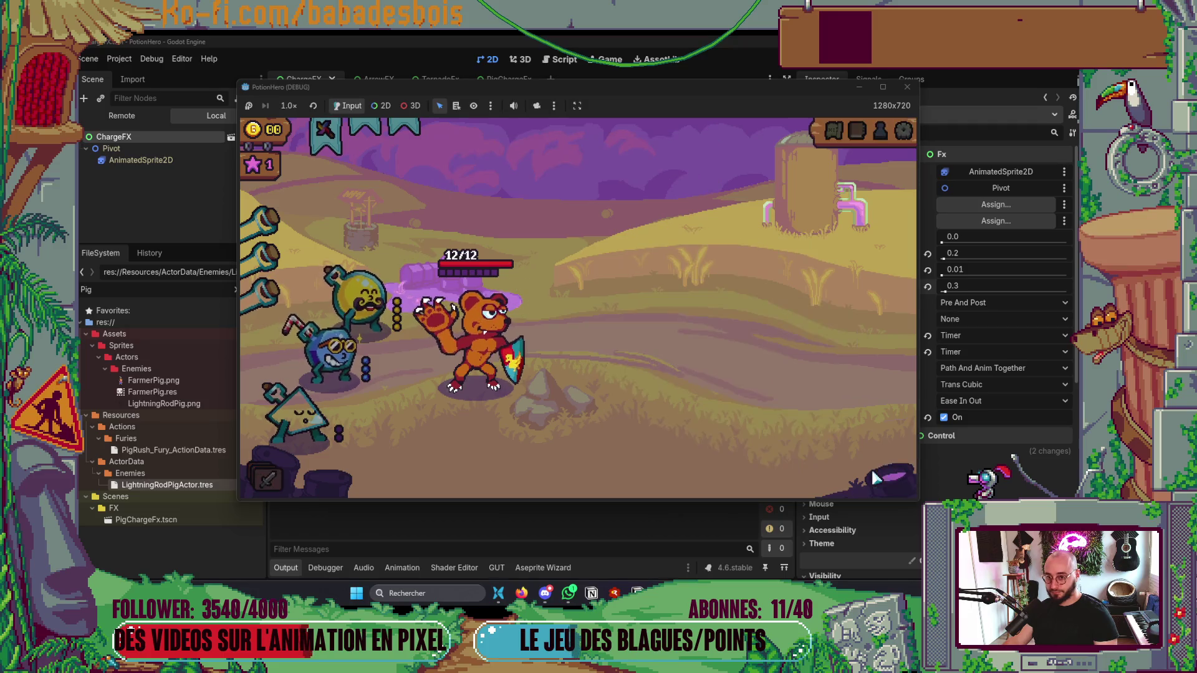
pyautogui.click(762, 399)
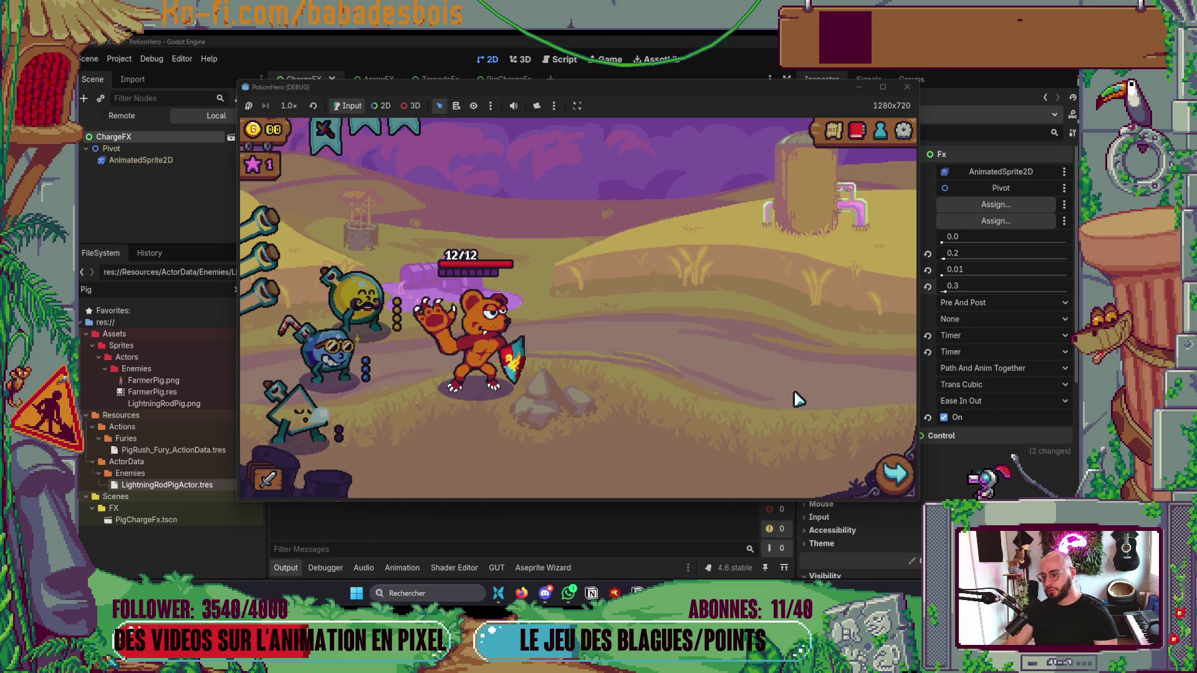
pyautogui.click(373, 349)
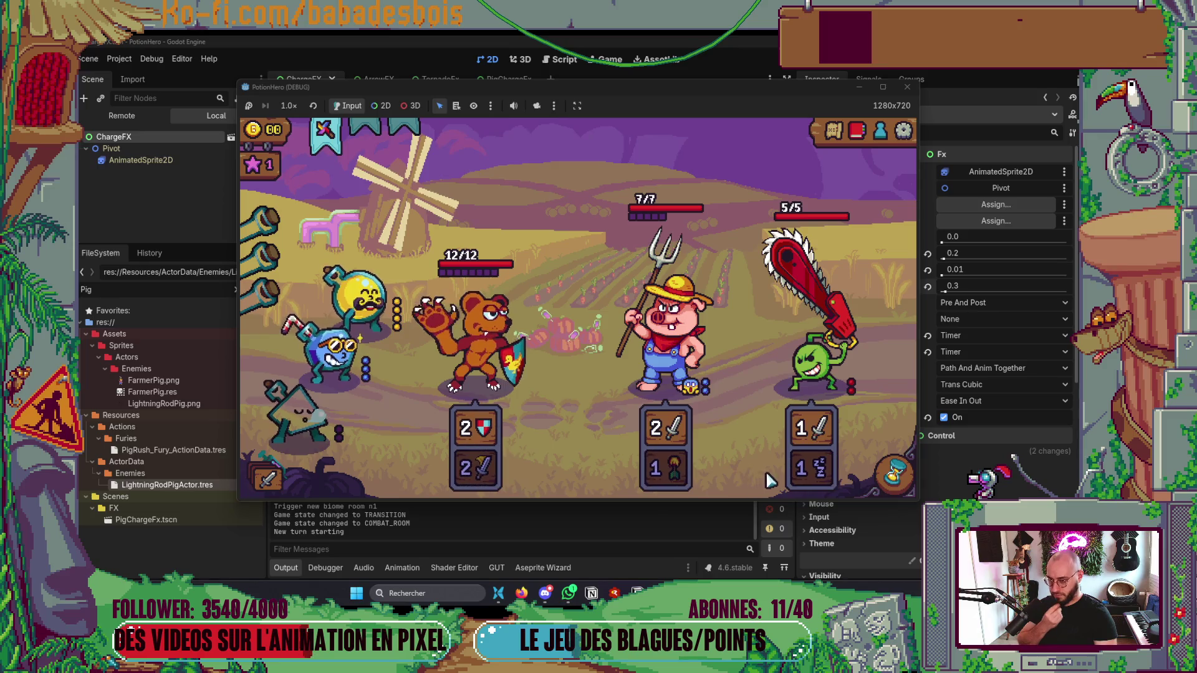
# Step: Give the bear the Flacon L potion, facing the farmer pig at 7/7 and chainsaw enemy at 5/5
pyautogui.moveTo(467, 378)
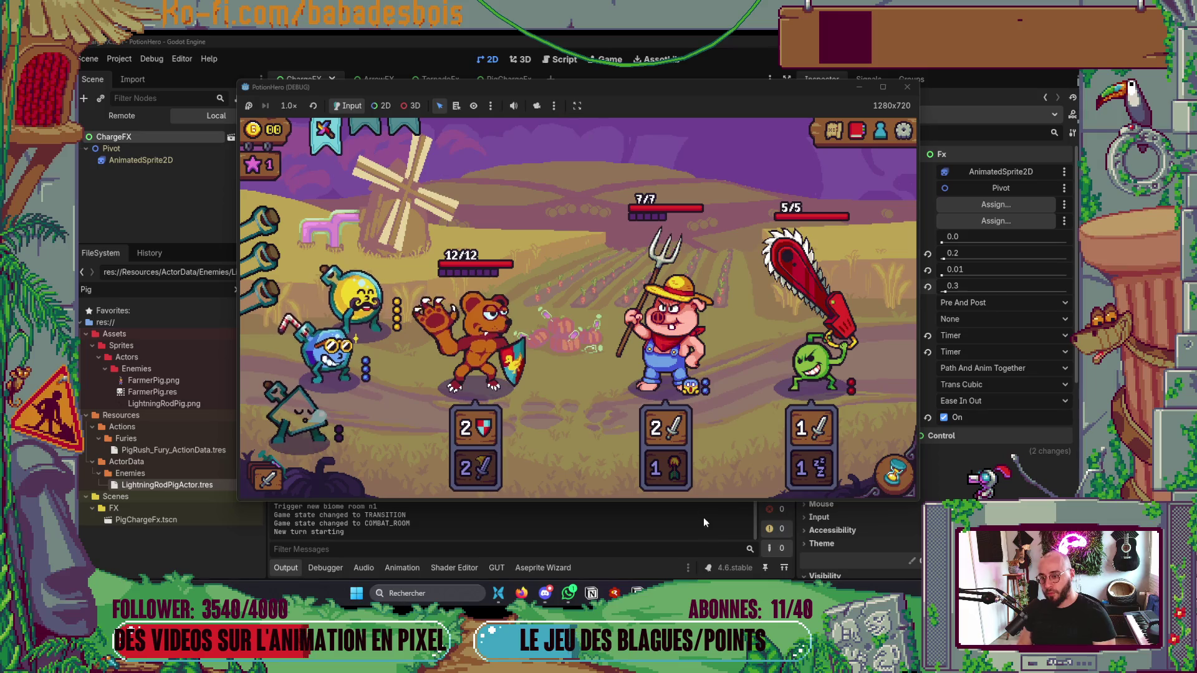
pyautogui.moveTo(465, 435)
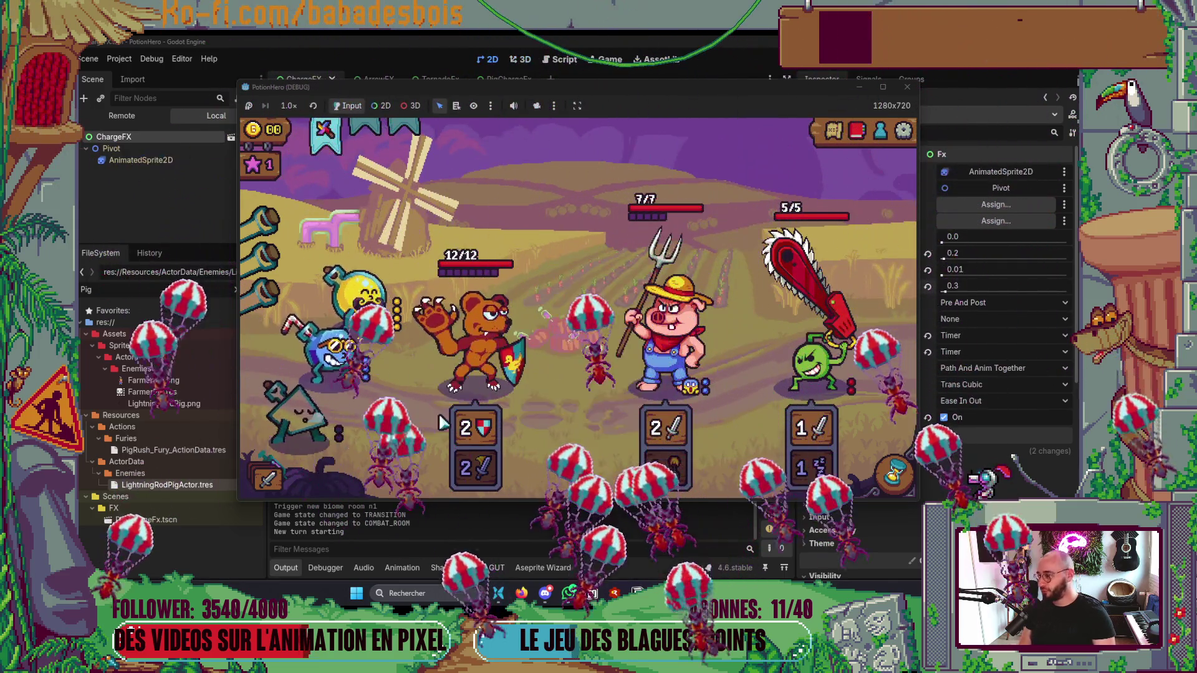
pyautogui.click(354, 298)
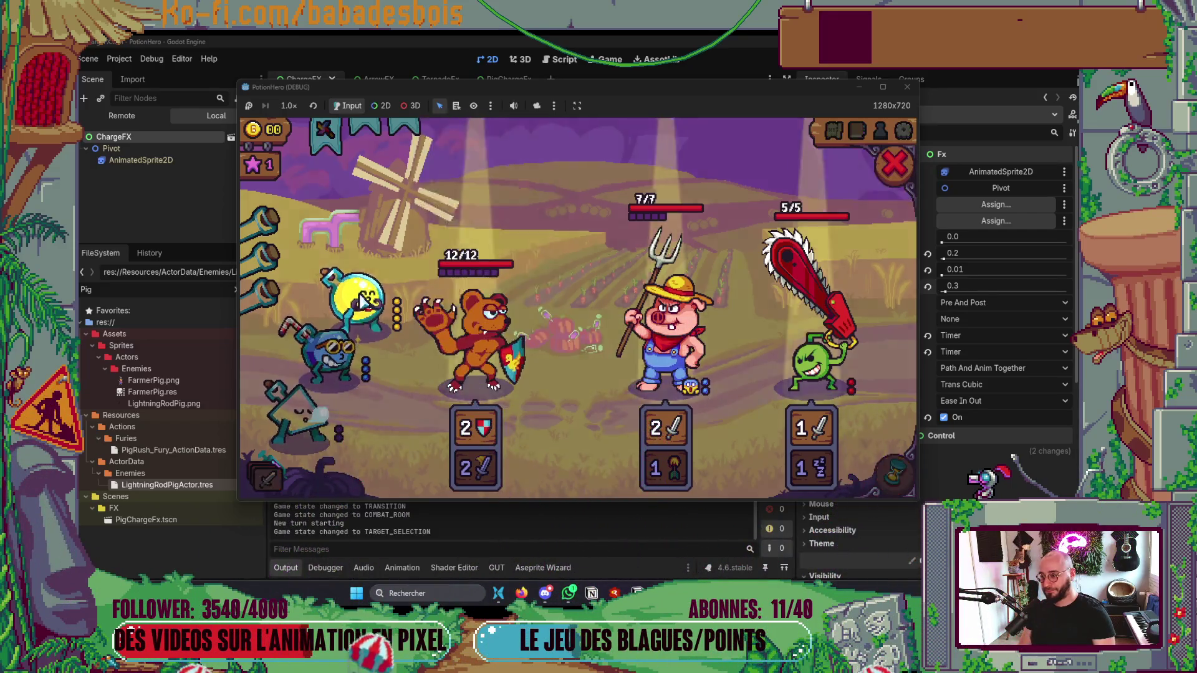
pyautogui.click(480, 349)
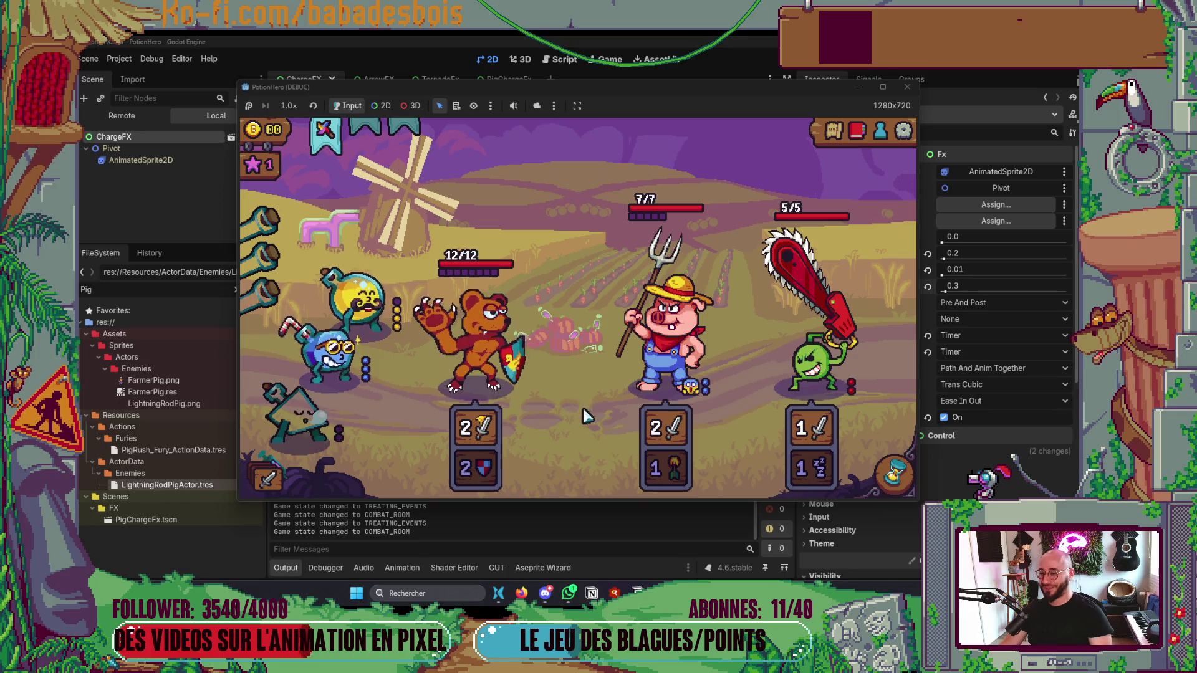
pyautogui.moveTo(516, 360)
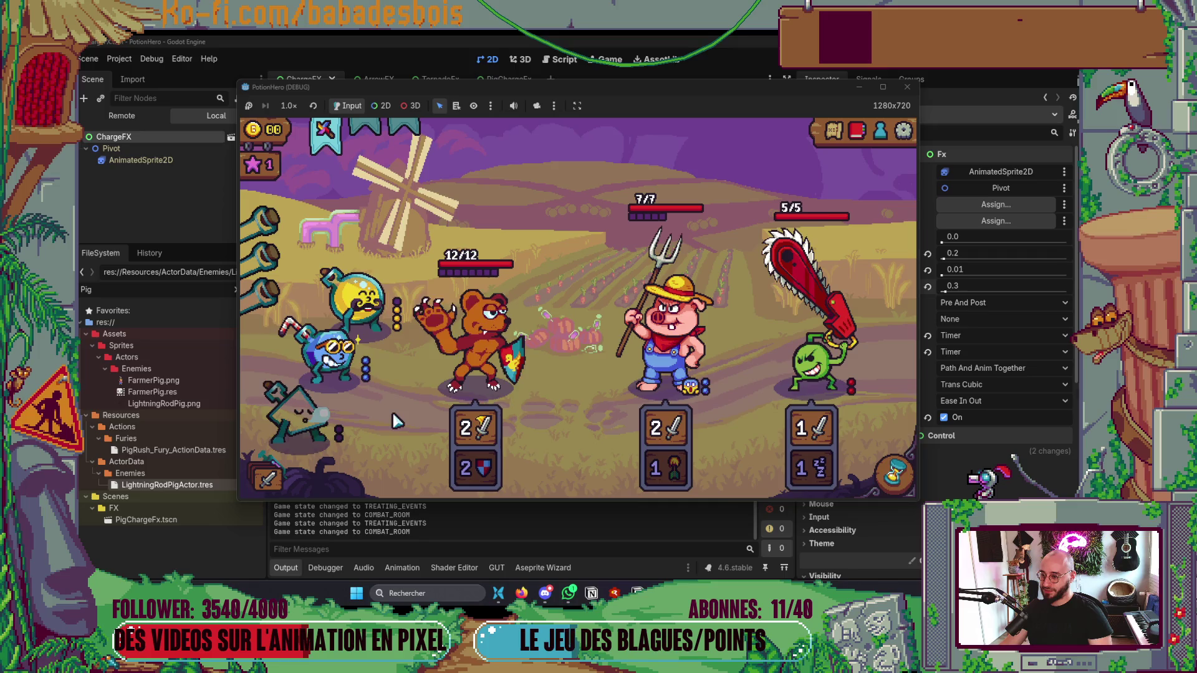
# Step: Spend two potion doses, pass two turns to defeat the slime, then close the PotionHero (DEBUG) window
pyautogui.click(469, 371)
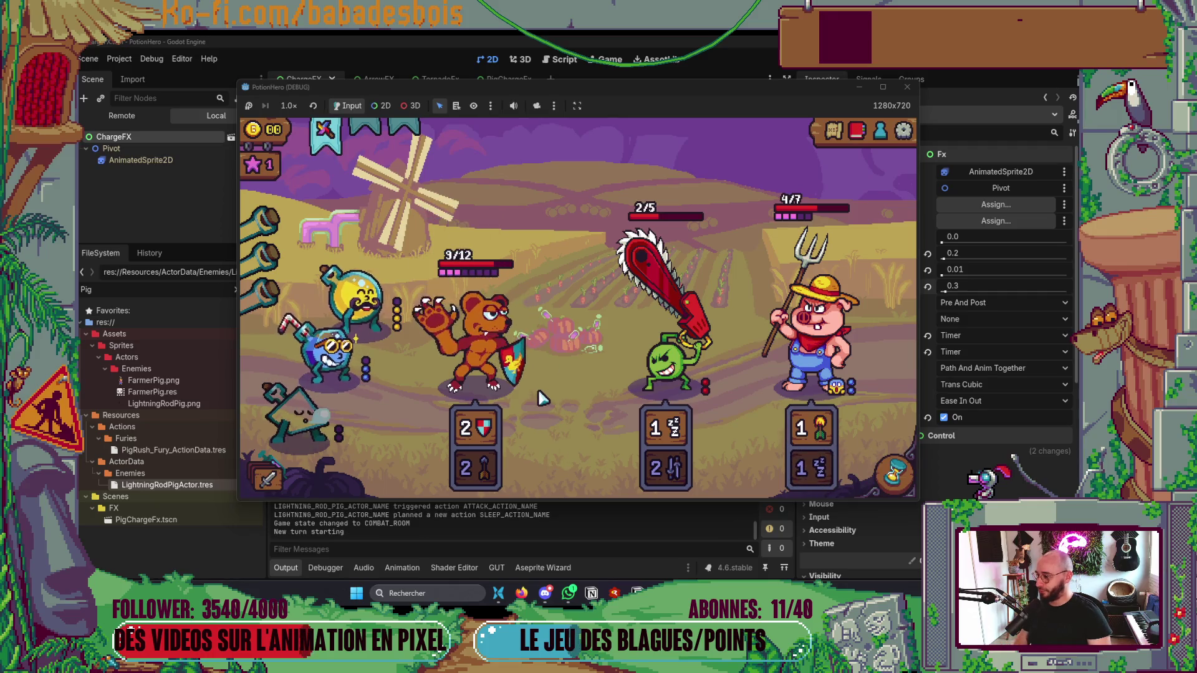
pyautogui.moveTo(666, 386)
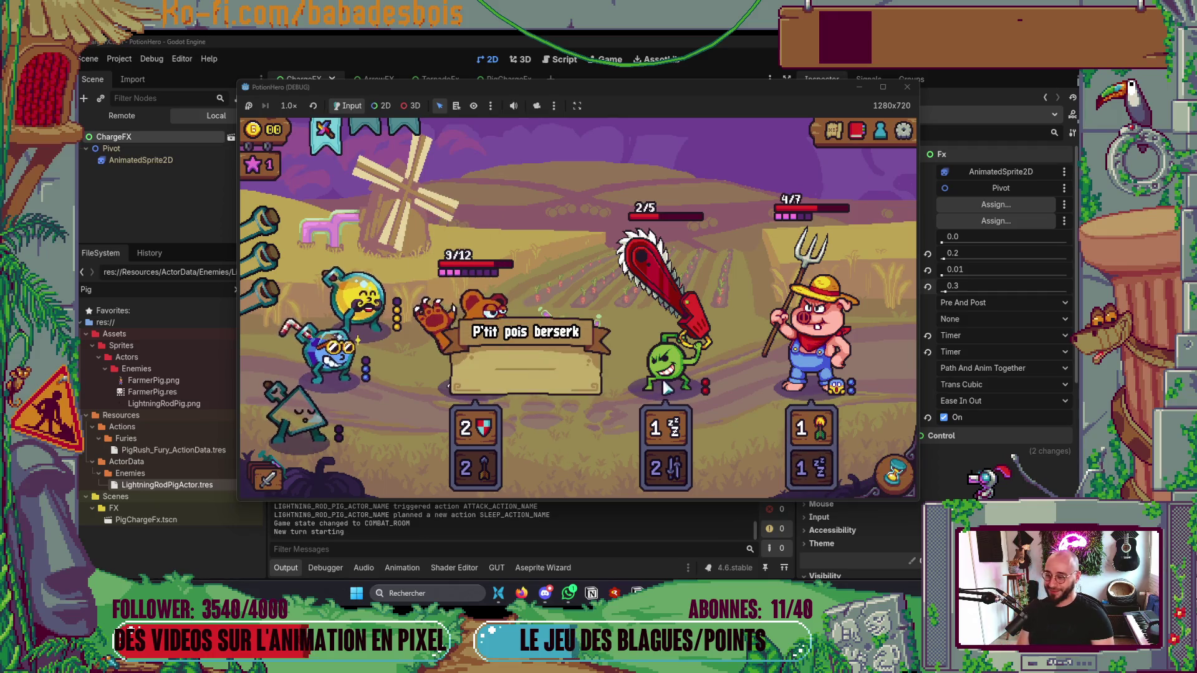
pyautogui.click(387, 354)
pyautogui.click(481, 340)
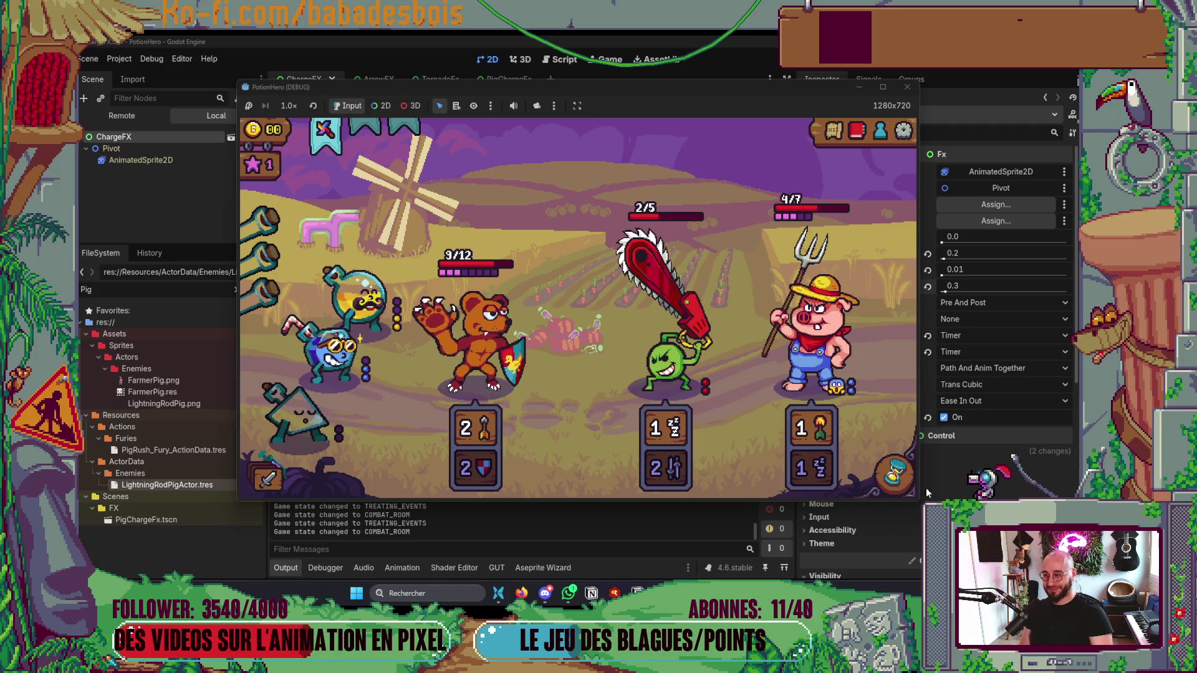
pyautogui.click(896, 478)
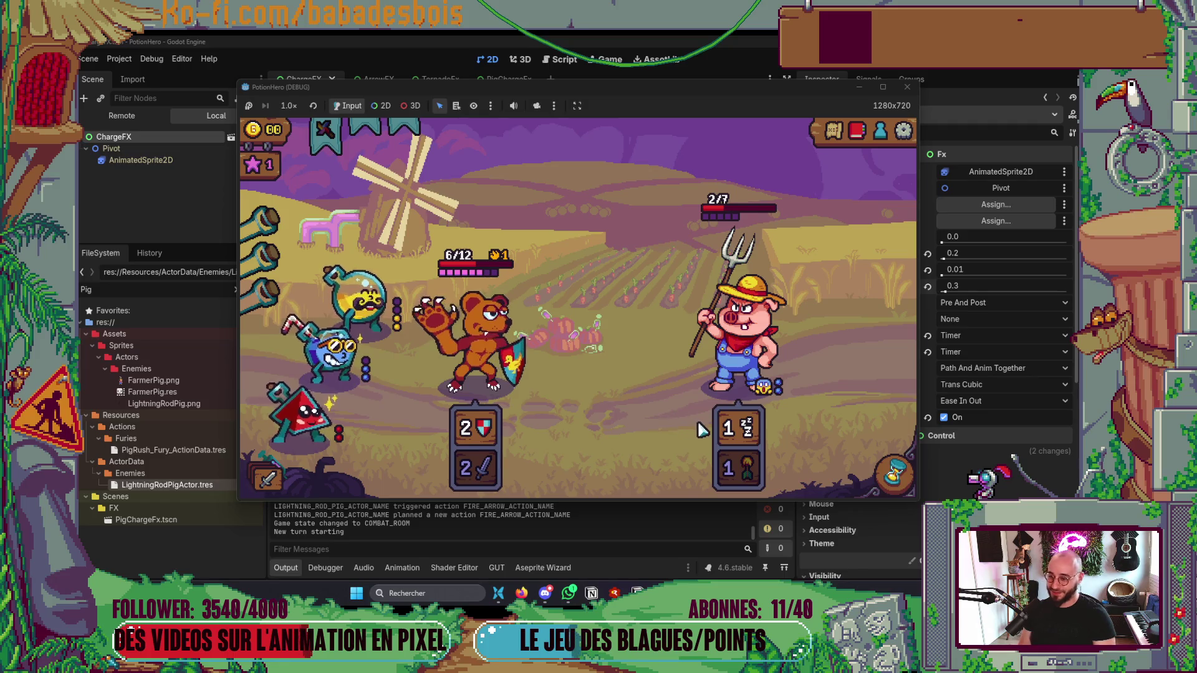
pyautogui.click(894, 477)
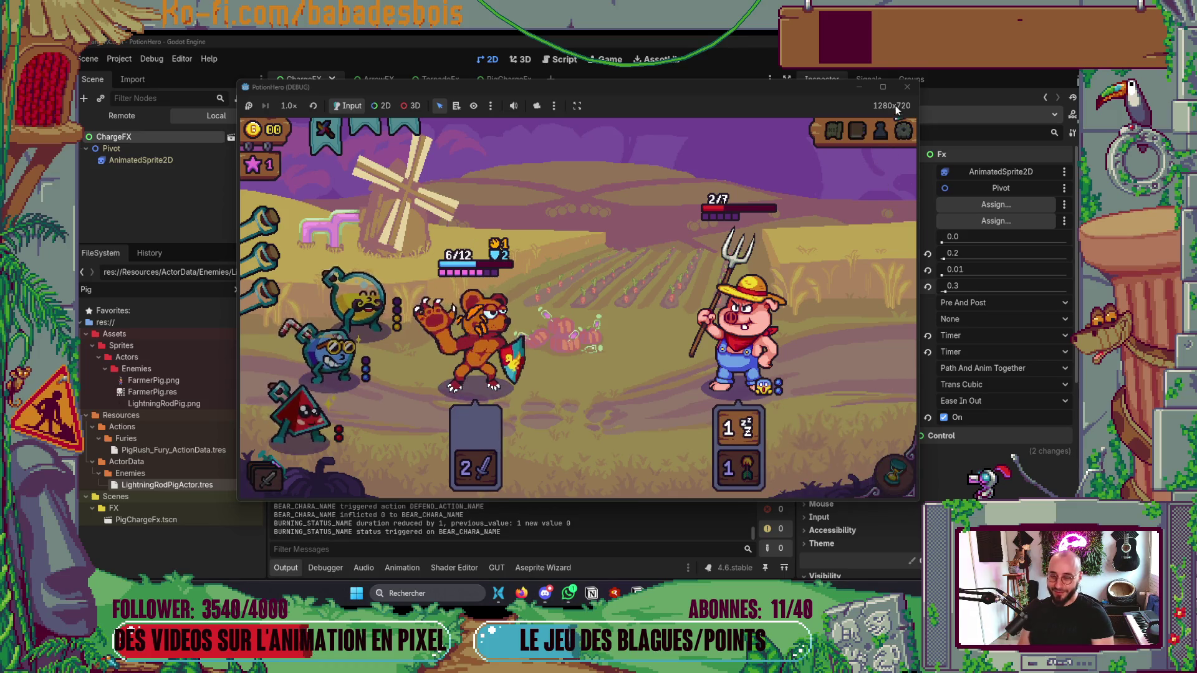
pyautogui.click(904, 90)
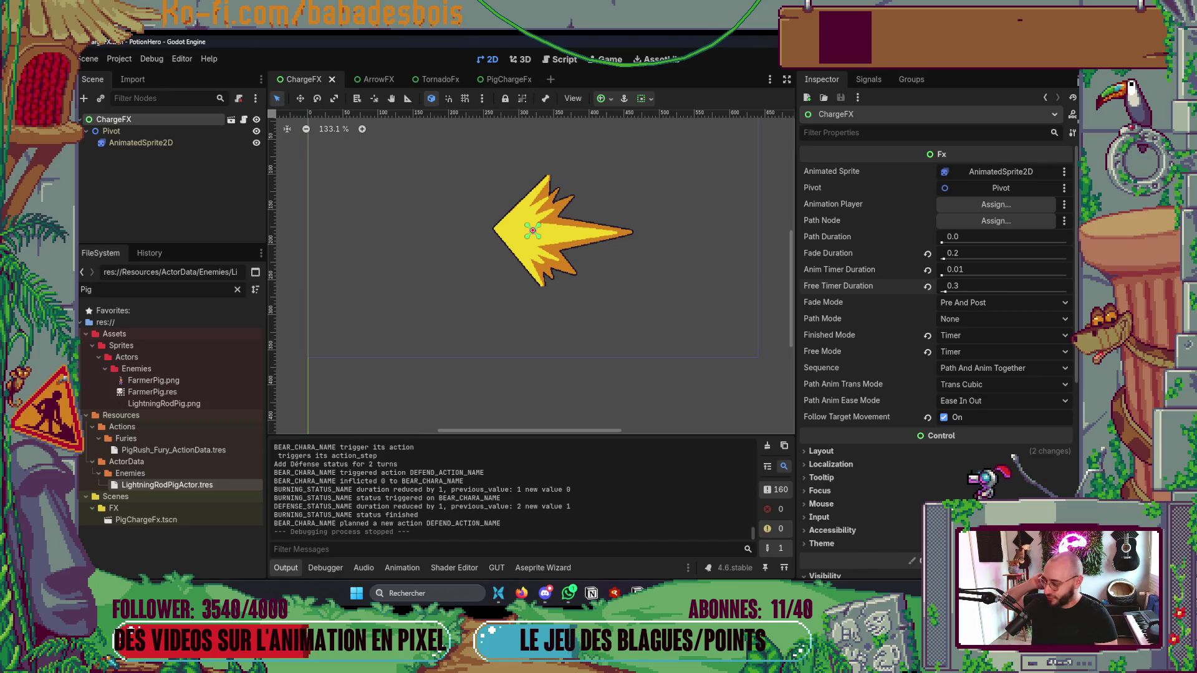
# Step: Load the streamer's Twitch channel from the bookmarks bar in a new Firefox tab
pyautogui.hotkey('alt', 'Tab')
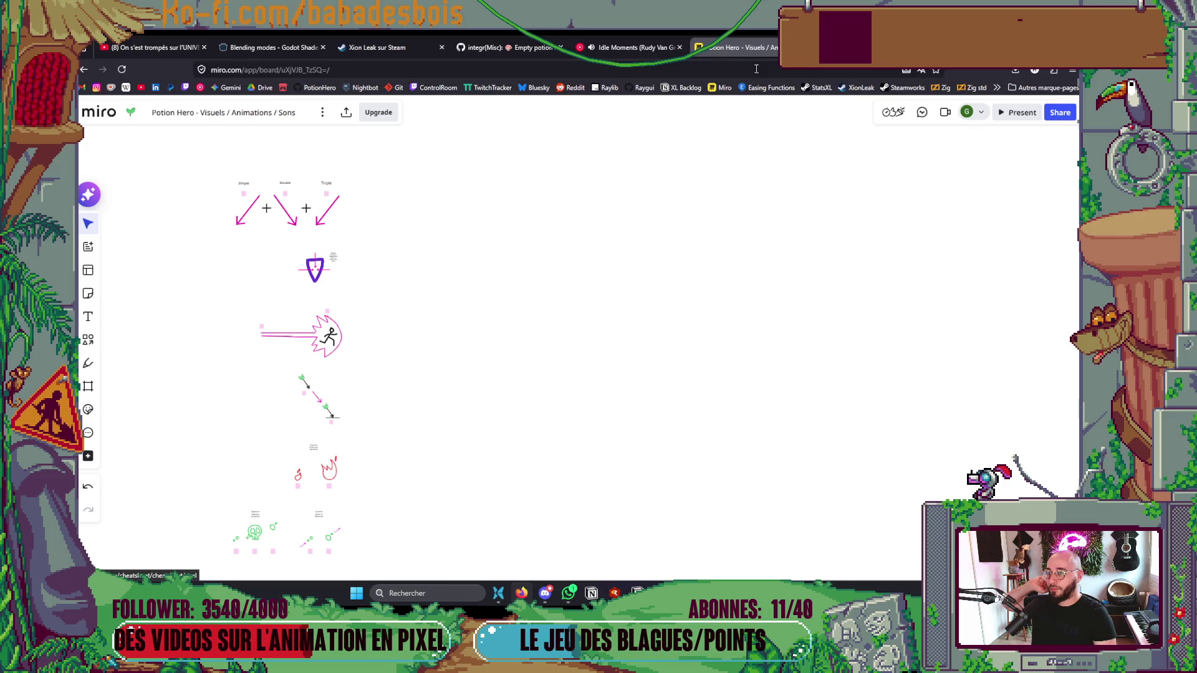
pyautogui.hotkey('ctrl', 't')
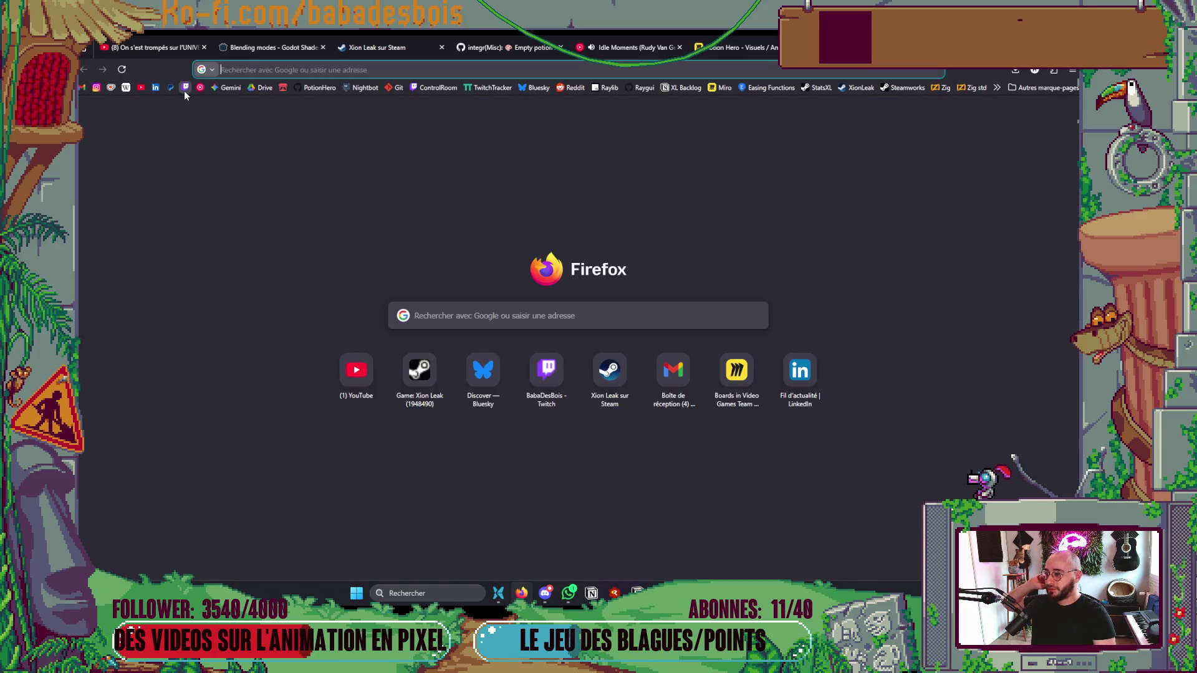
pyautogui.click(185, 88)
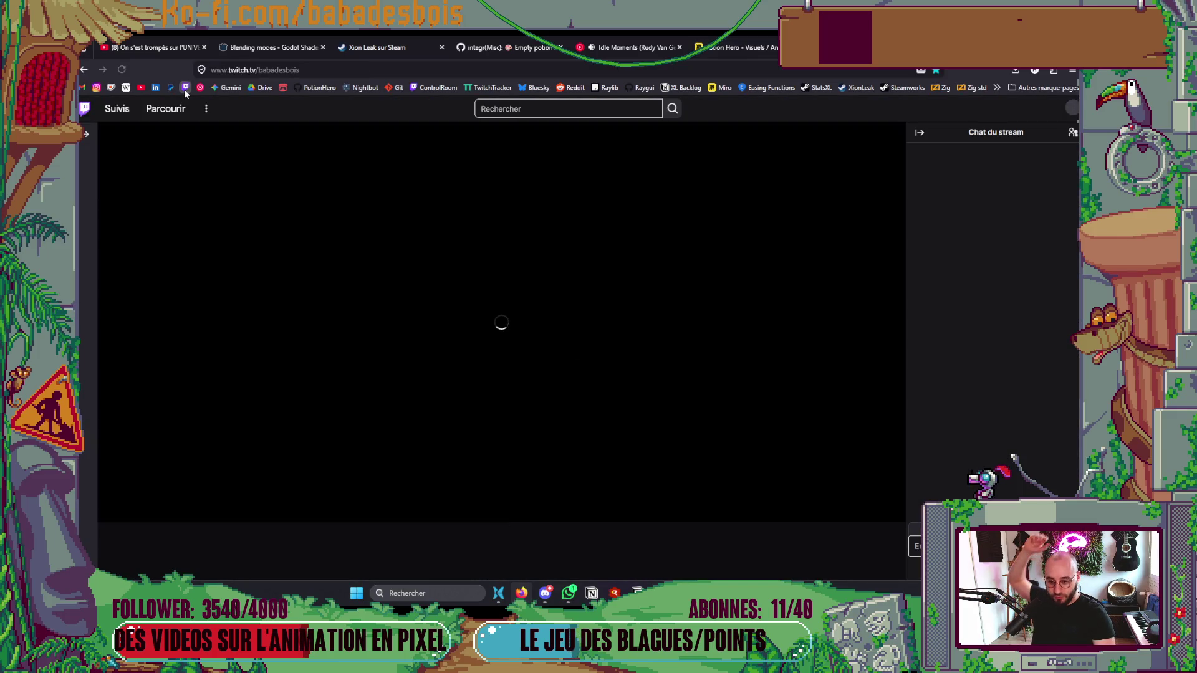